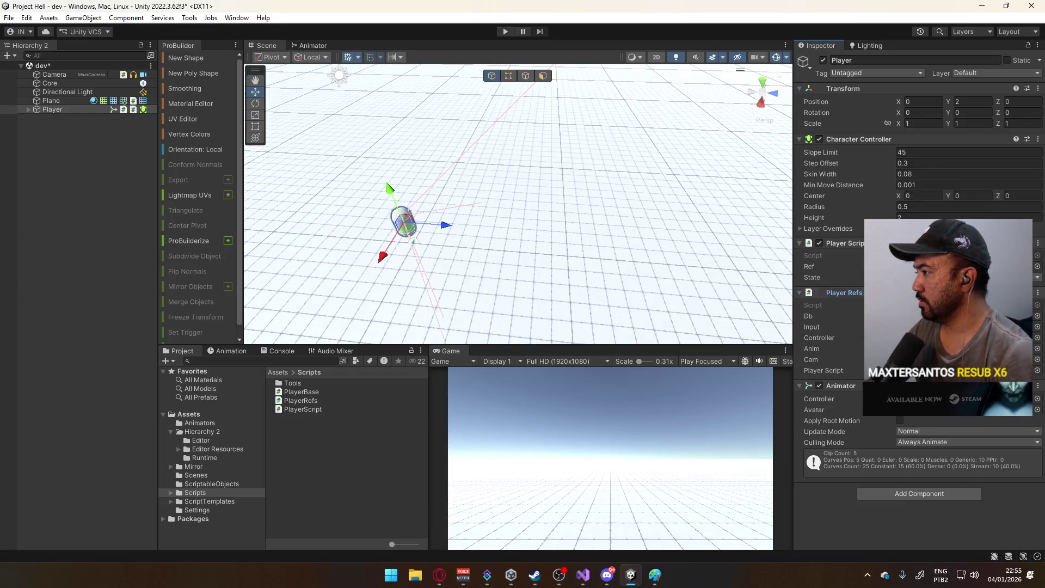
- Move the Animator component beneath Transform and collapse Animator and Character Controller
{"action": "left_click", "coordinate": [1037, 316]}
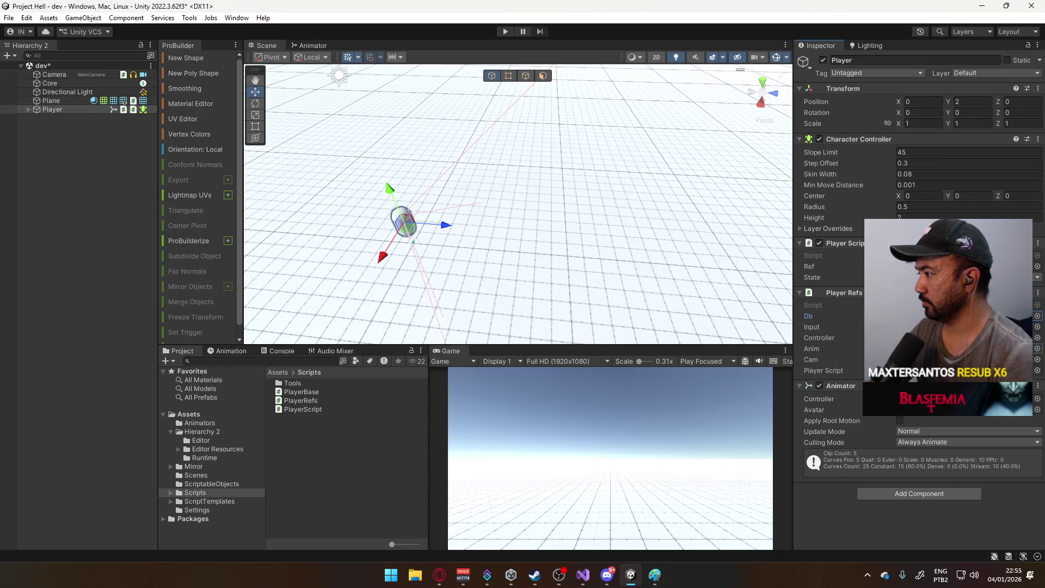
{"action": "key", "text": "Escape"}
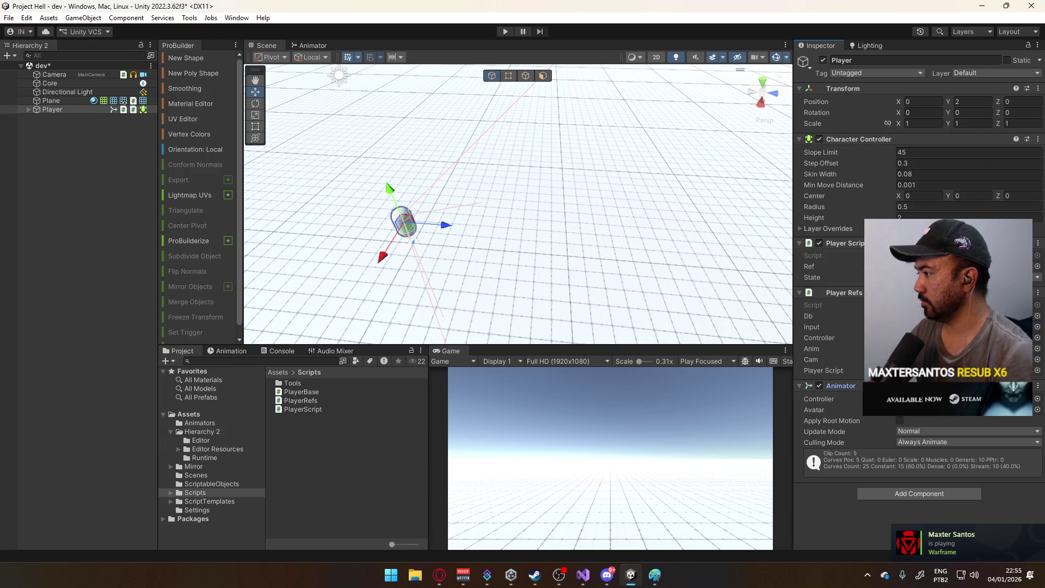
{"action": "left_click_drag", "start_coordinate": [849, 386], "coordinate": [885, 147]}
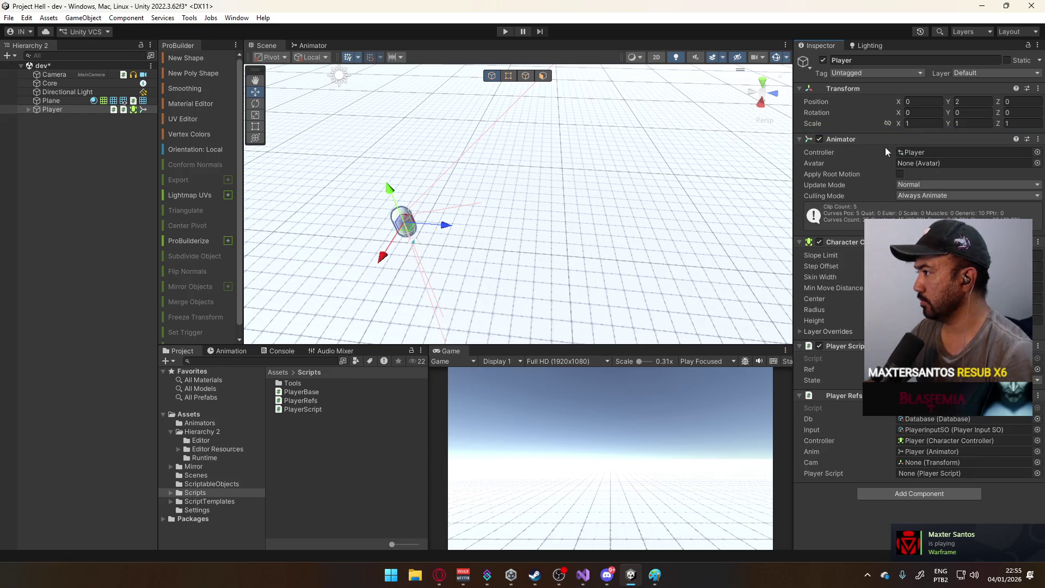
{"action": "left_click", "coordinate": [883, 142]}
{"action": "left_click", "coordinate": [881, 151]}
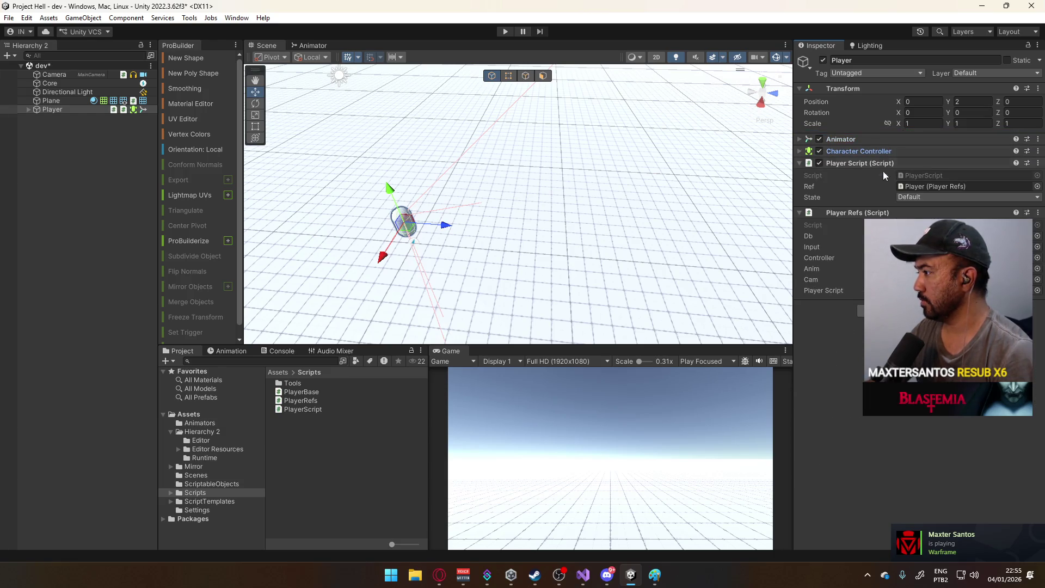
- Expand Player's children, check Character Controller and Player Script, then save and enter Play mode
{"action": "left_click", "coordinate": [29, 110]}
{"action": "left_click", "coordinate": [859, 150]}
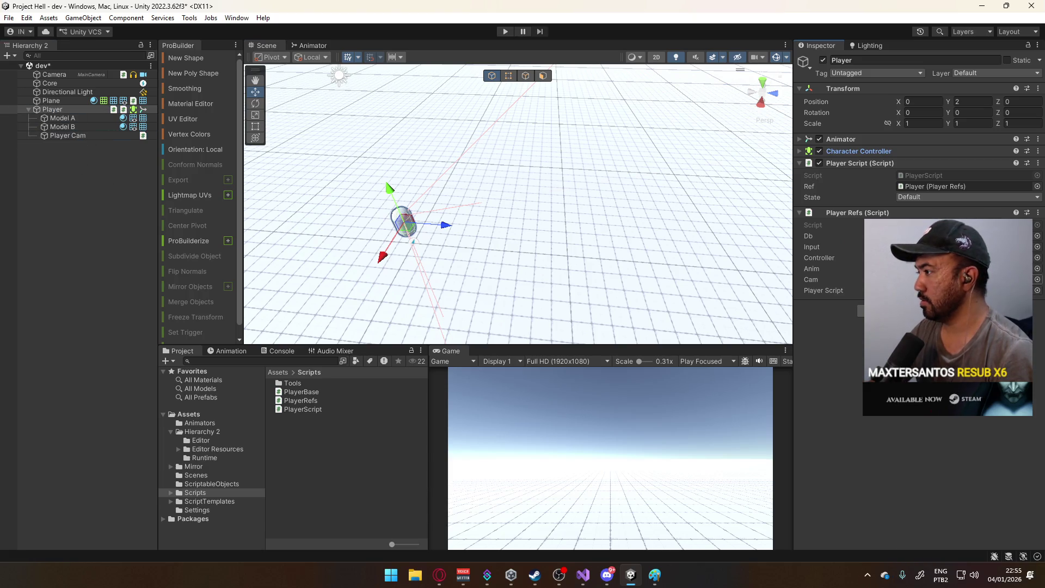
{"action": "left_click", "coordinate": [849, 164]}
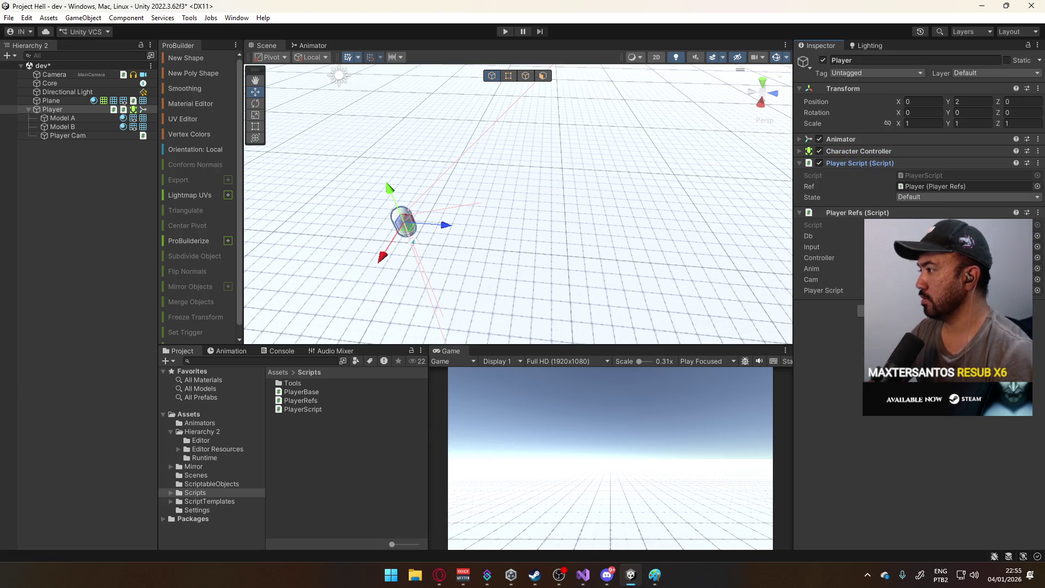
{"action": "key", "text": "ctrl+s"}
{"action": "key", "text": "ctrl+p"}
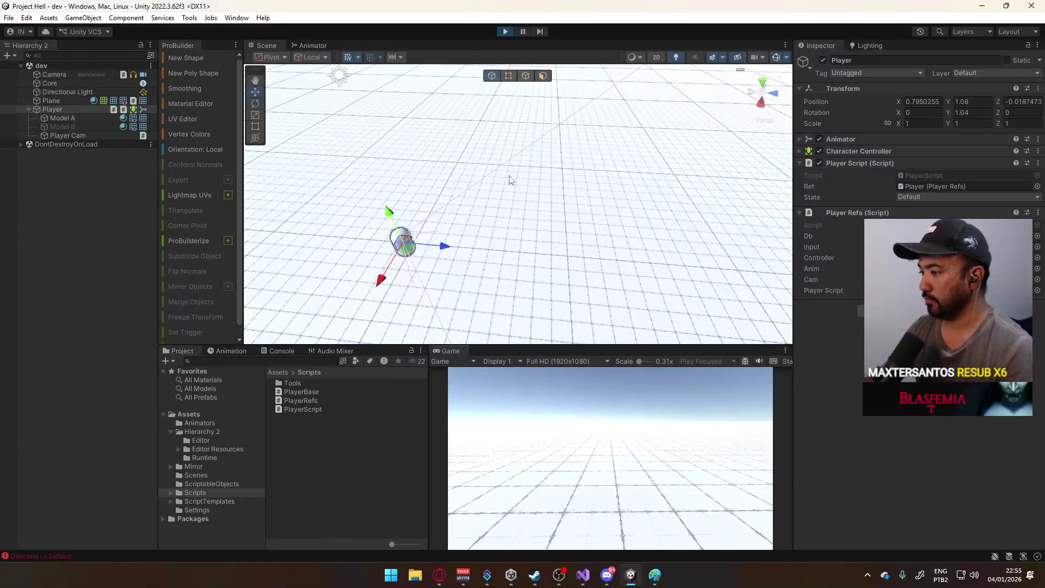
- Stop Play mode and move Player Refs above Player Script on the Player
{"action": "key", "text": "super"}
{"action": "key", "text": "Escape"}
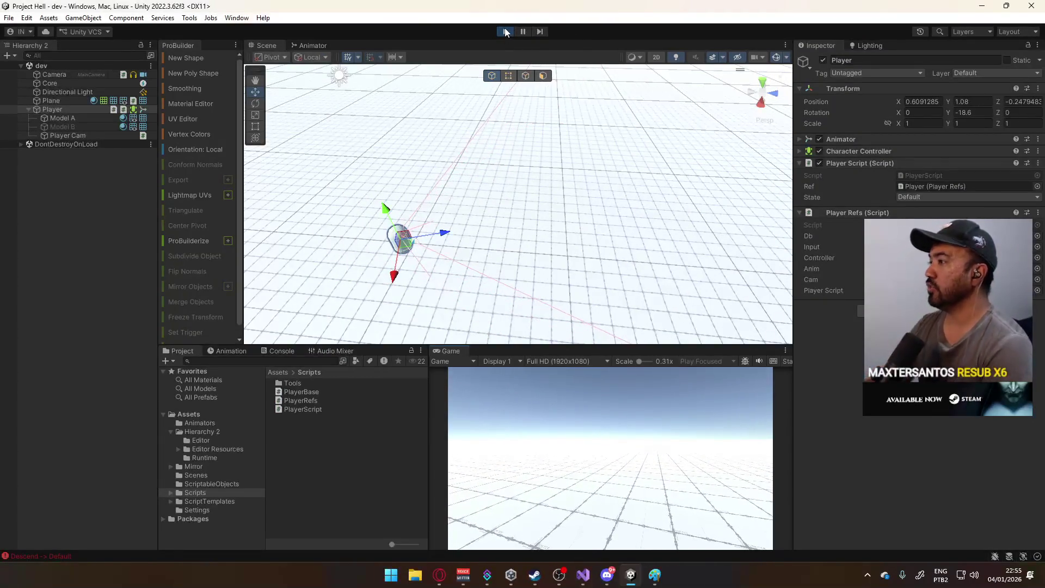
{"action": "left_click", "coordinate": [505, 31]}
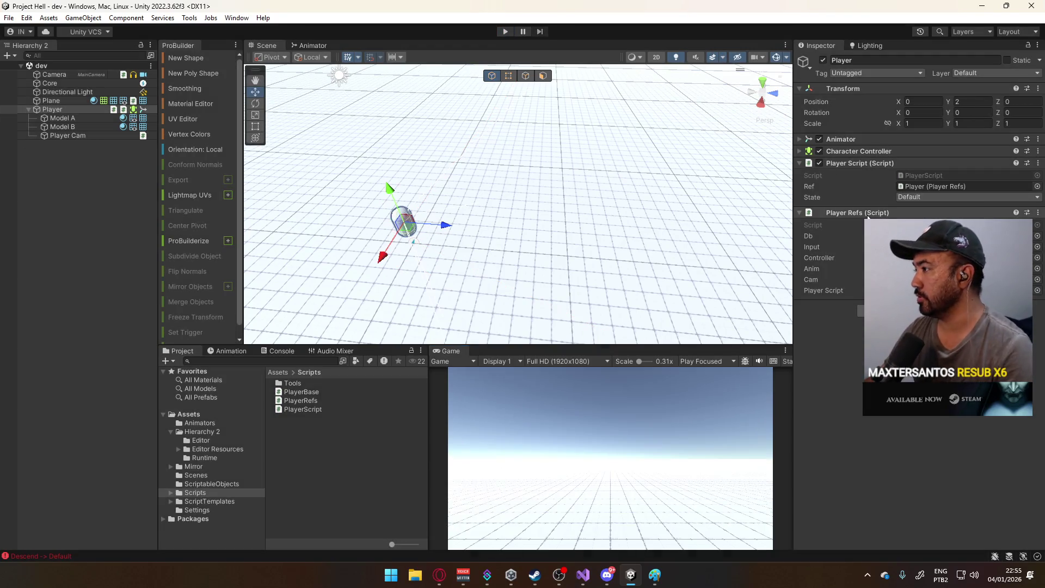
{"action": "mouse_move", "coordinate": [872, 176]}
{"action": "left_mouse_down"}
{"action": "mouse_move", "coordinate": [875, 153]}
{"action": "mouse_move", "coordinate": [890, 157]}
{"action": "left_mouse_up"}
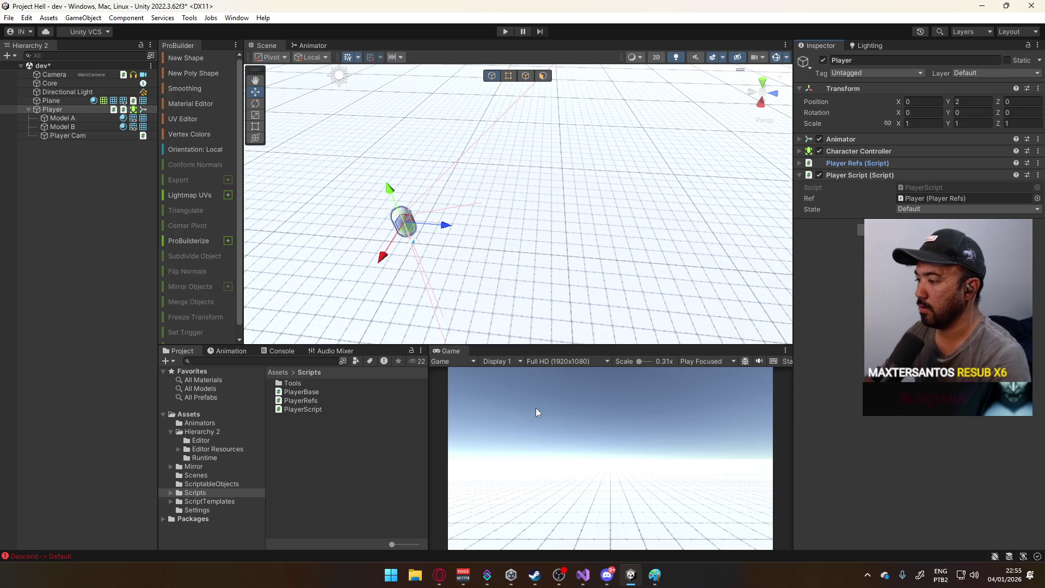
{"action": "left_click", "coordinate": [583, 574]}
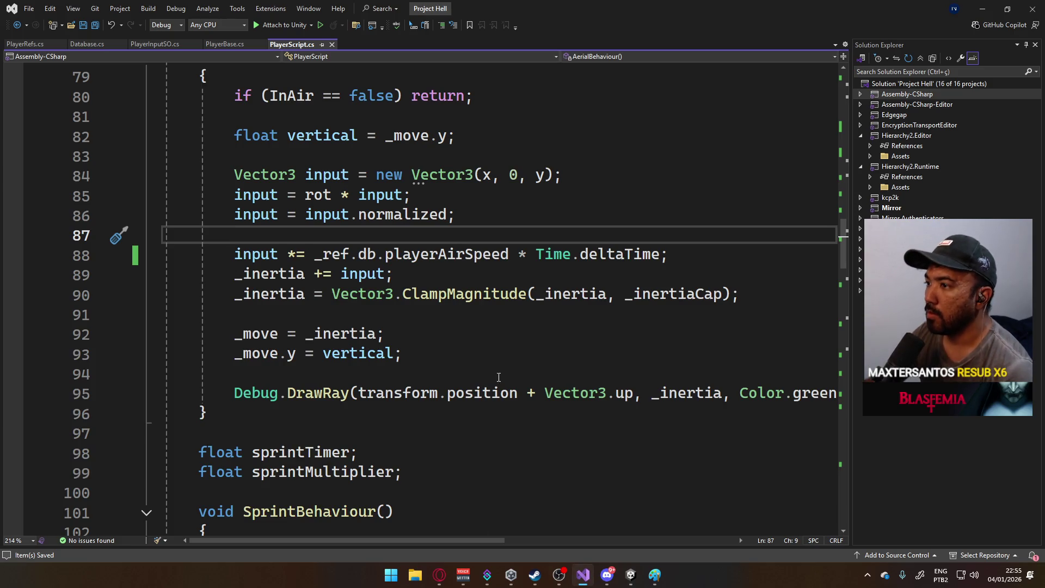
{"action": "scroll", "coordinate": [483, 332], "scroll_direction": "down", "scroll_amount": 5}
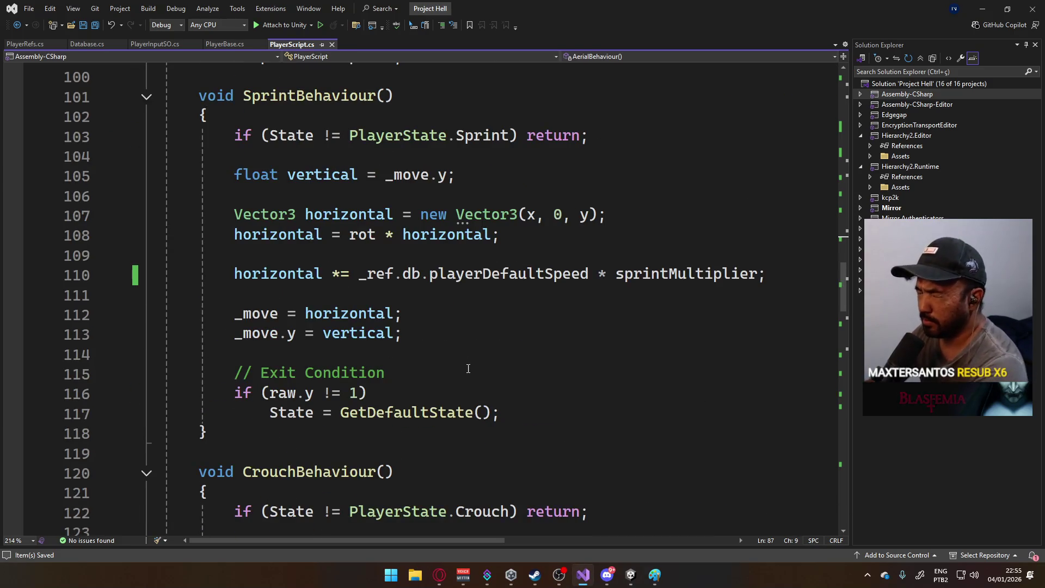
{"action": "left_click", "coordinate": [629, 573]}
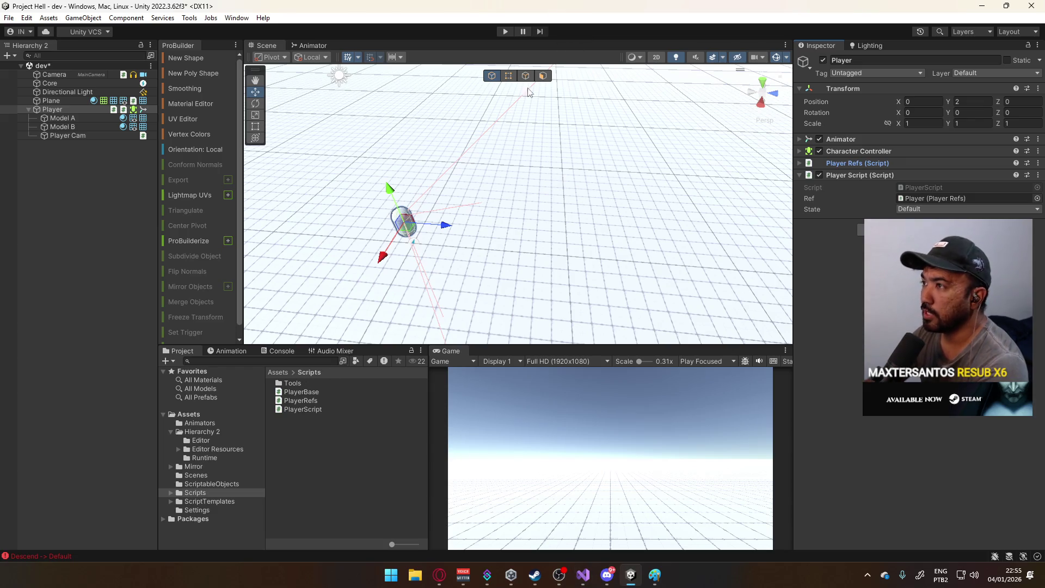
{"action": "right_click", "coordinate": [291, 444]}
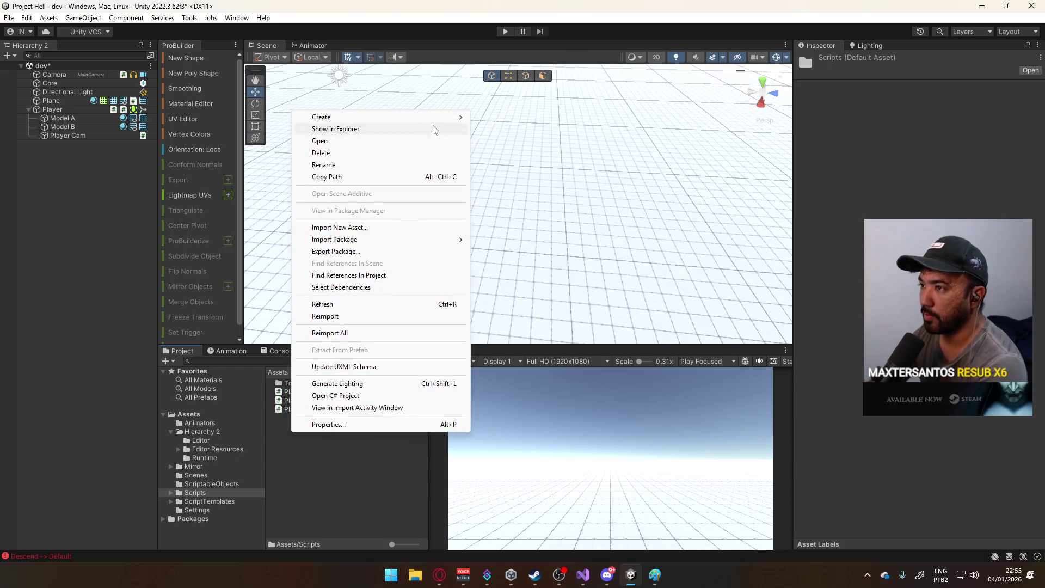
{"action": "mouse_move", "coordinate": [430, 117]}
{"action": "left_click", "coordinate": [502, 76]}
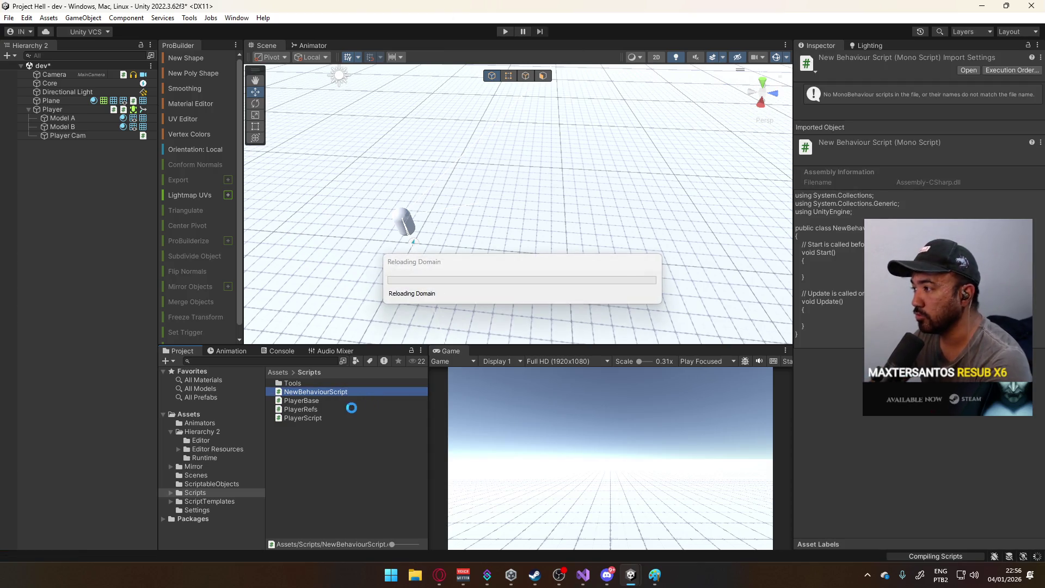
{"action": "double_click", "coordinate": [316, 393]}
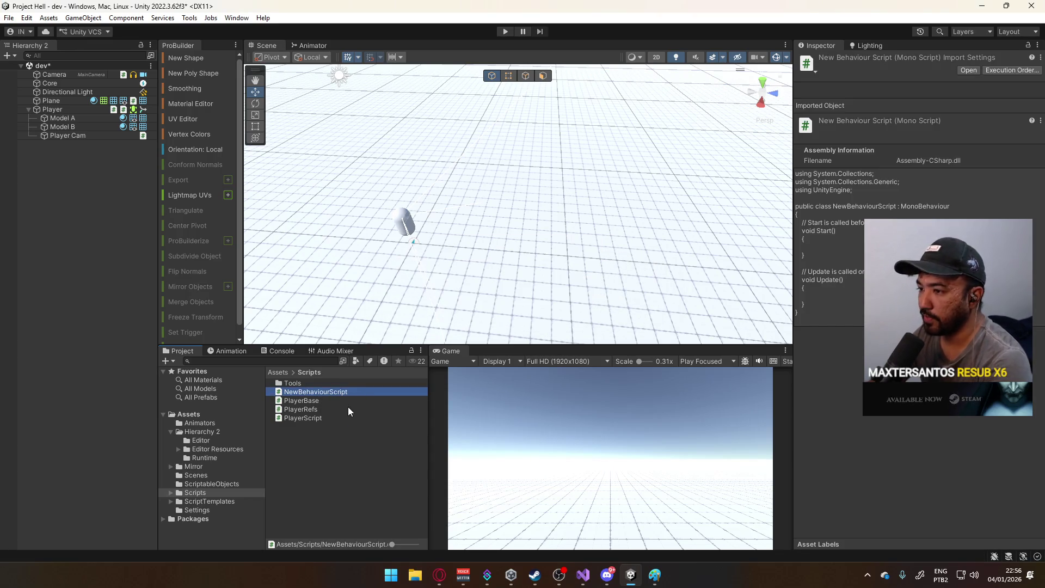
{"action": "key", "text": "Delete"}
{"action": "key", "text": "Return"}
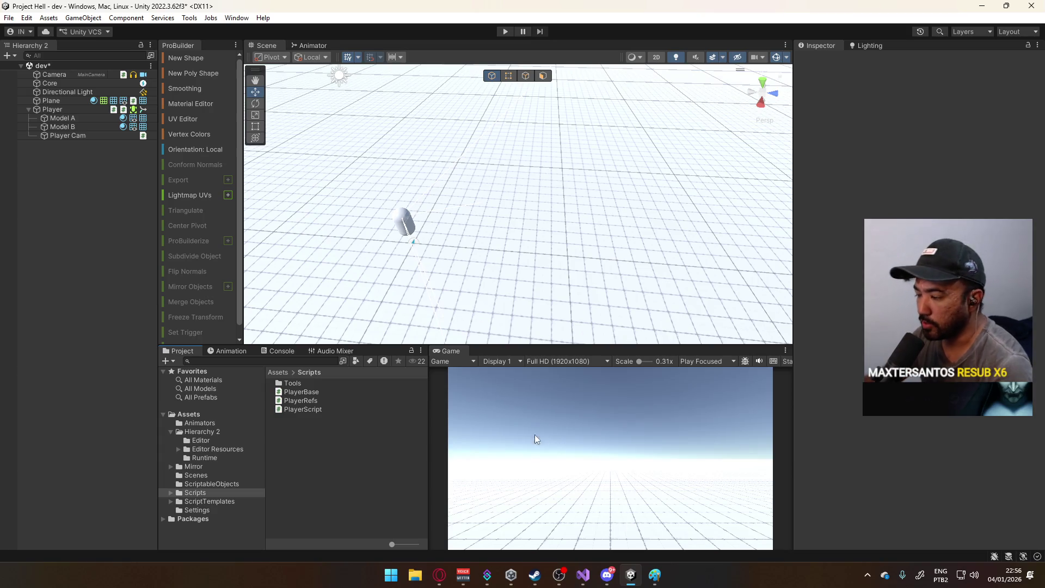
- Collapse PlayerScript.cs to its member definitions with Ctrl+M, Ctrl+O and save it
{"action": "left_click", "coordinate": [584, 575]}
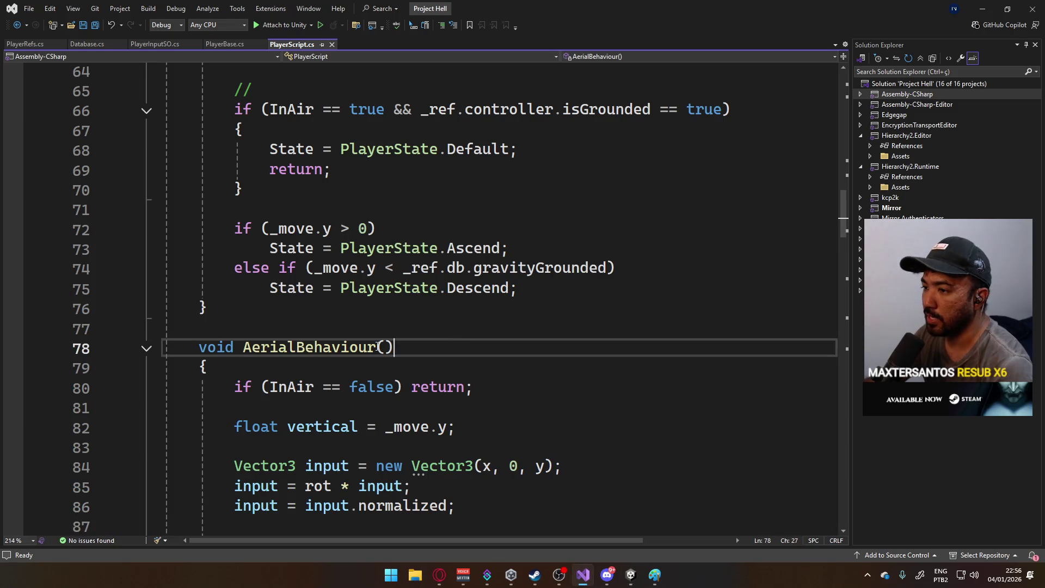
{"action": "scroll", "coordinate": [263, 315], "scroll_direction": "up", "scroll_amount": 3}
{"action": "left_click", "coordinate": [377, 289]}
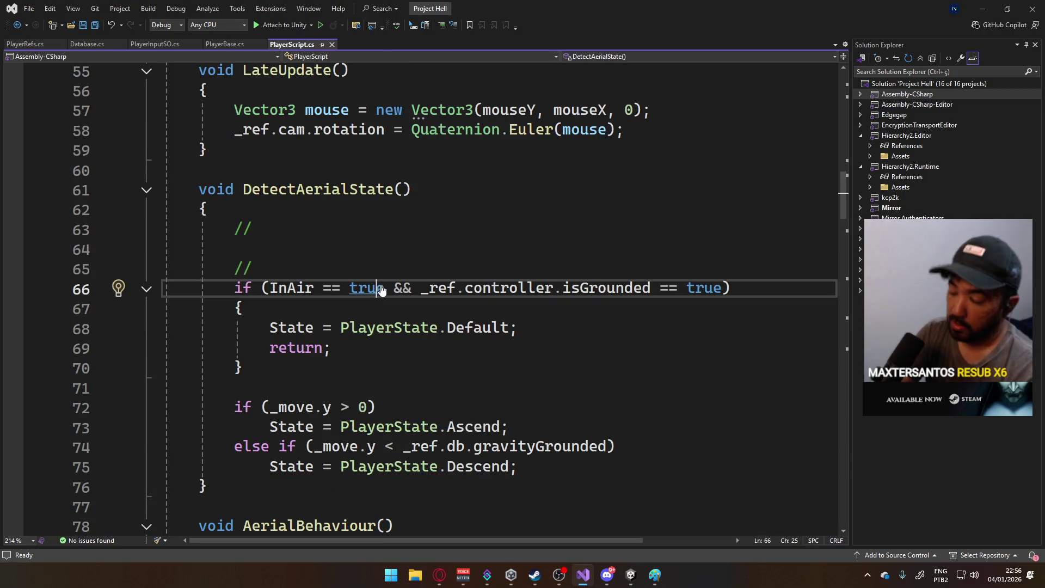
{"action": "key", "text": "ctrl+m"}
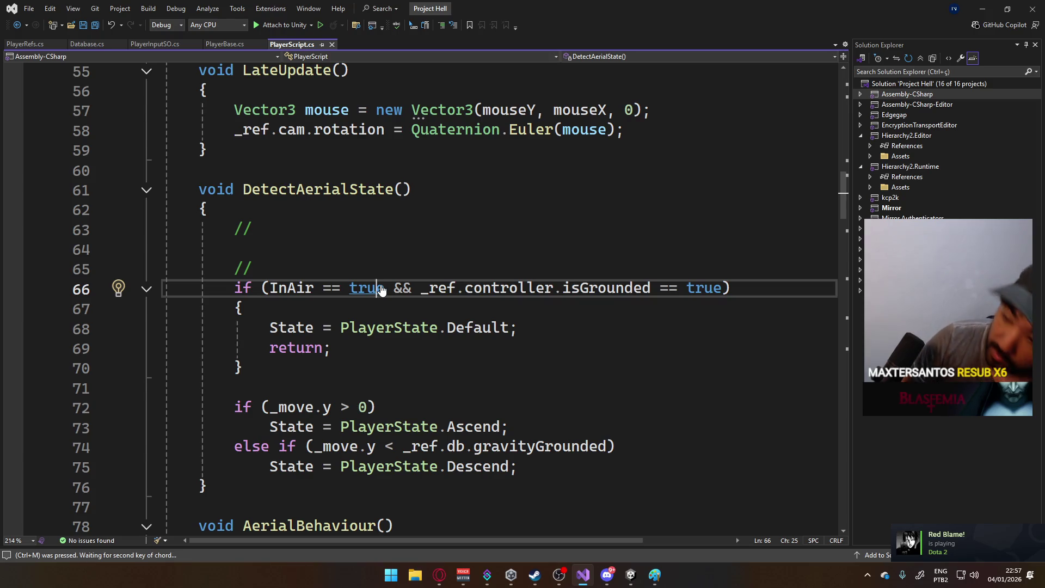
{"action": "key", "text": "ctrl+o"}
{"action": "key", "text": "ctrl+s"}
{"action": "scroll", "coordinate": [428, 304], "scroll_direction": "down", "scroll_amount": 4}
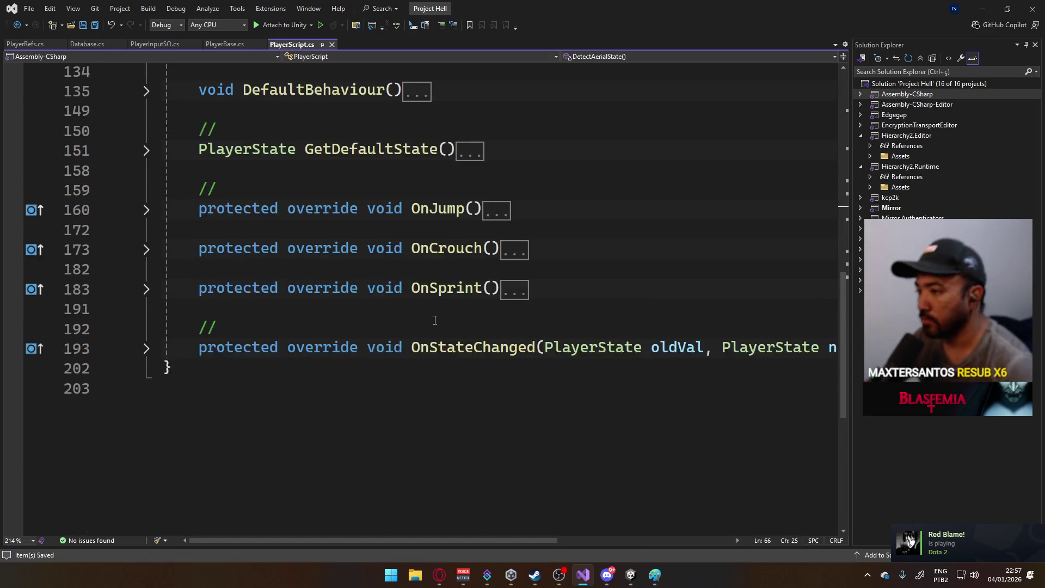
{"action": "scroll", "coordinate": [428, 327], "scroll_direction": "up", "scroll_amount": 3}
{"action": "scroll", "coordinate": [427, 326], "scroll_direction": "up", "scroll_amount": 7}
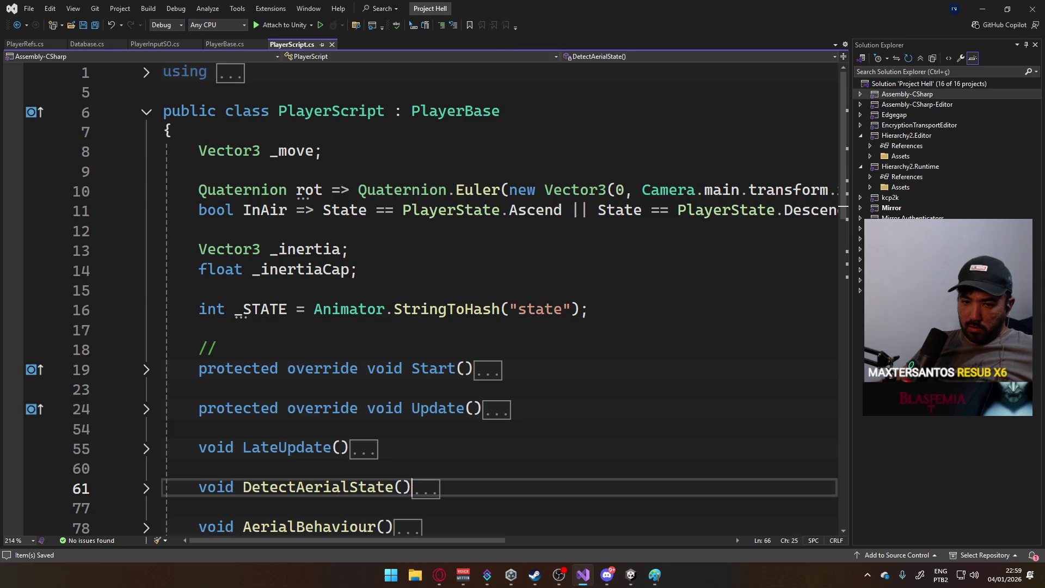
{"action": "key", "text": "alt+Tab"}
{"action": "key", "text": "space"}
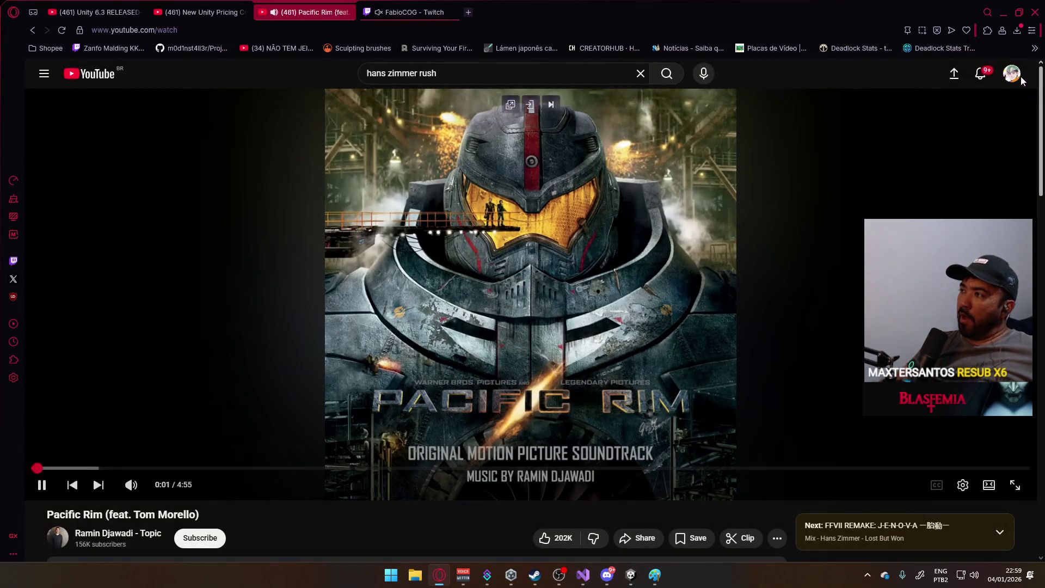
- Minimize the browser to get back to Visual Studio
{"action": "left_click", "coordinate": [1004, 12]}
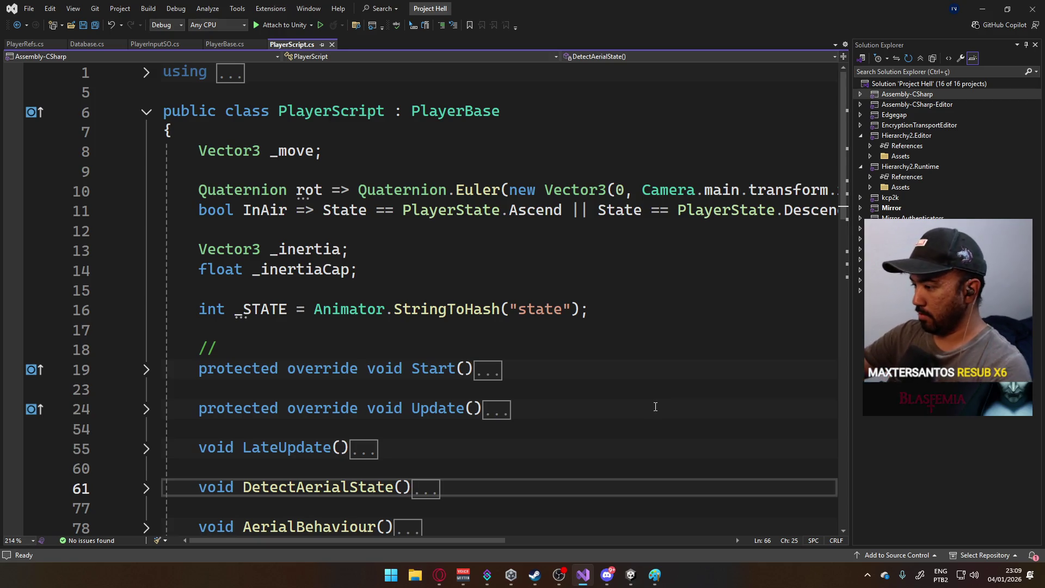
- Return to Unity and list the ScriptableObjects folder's Database and PlayerInputSO assets
{"action": "left_click", "coordinate": [631, 575]}
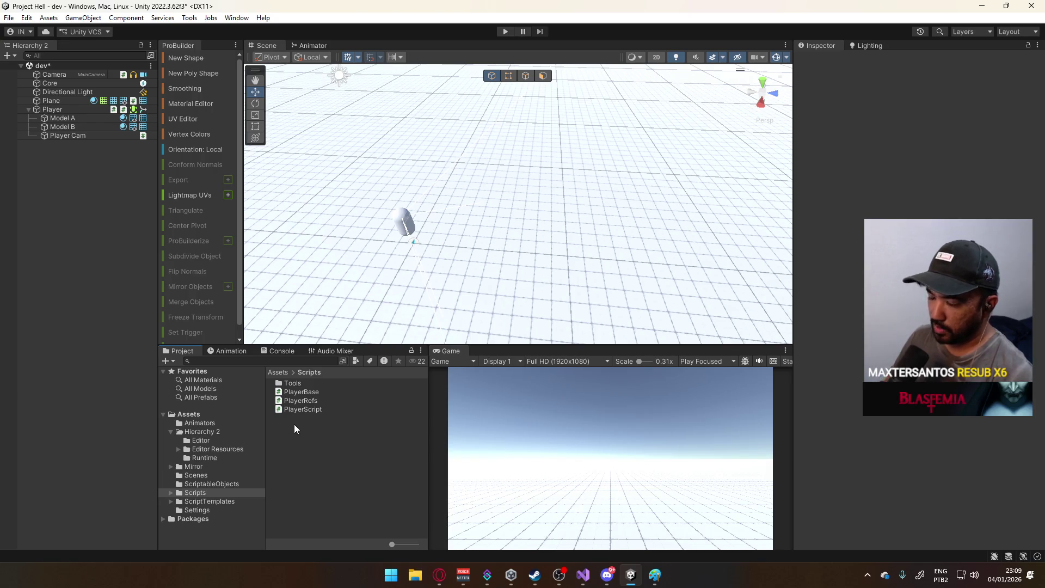
{"action": "left_click", "coordinate": [583, 575]}
{"action": "left_click", "coordinate": [631, 575]}
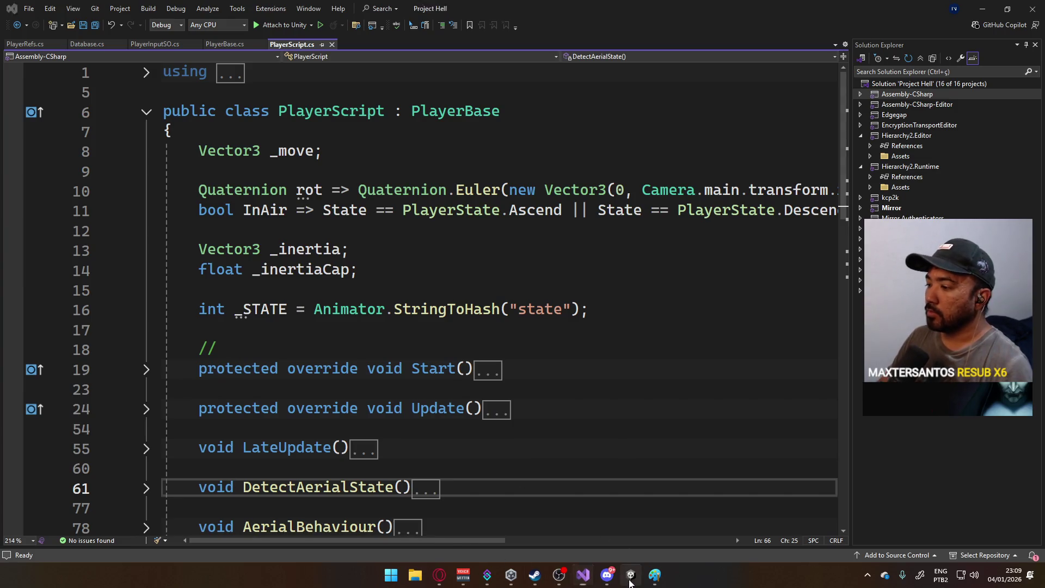
{"action": "left_click", "coordinate": [208, 482]}
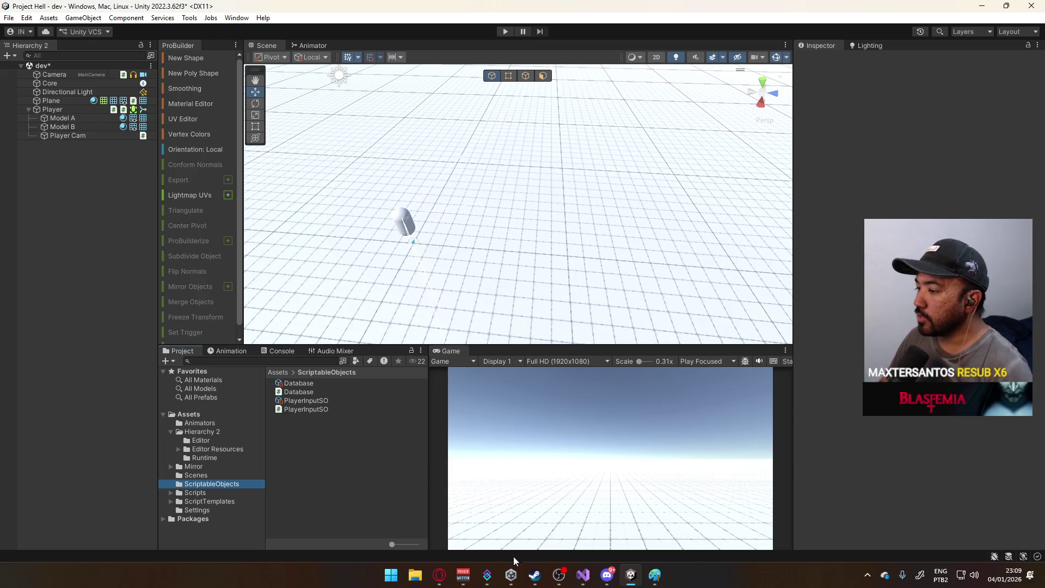
- Add the Project FPS folder from D:\Unity to Unity Hub from disk
{"action": "left_click", "coordinate": [510, 575]}
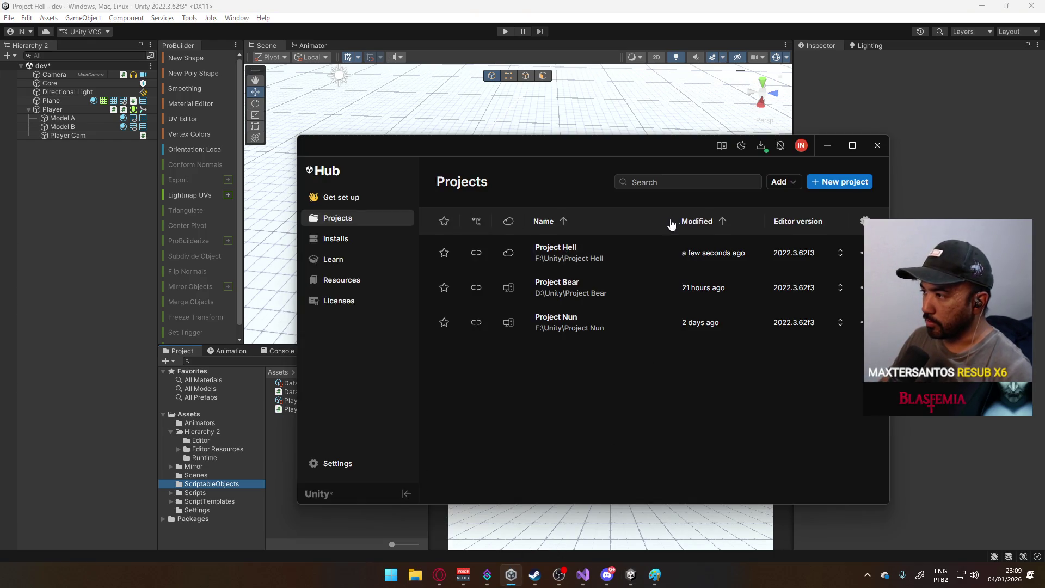
{"action": "left_click", "coordinate": [798, 184]}
{"action": "left_click", "coordinate": [806, 202]}
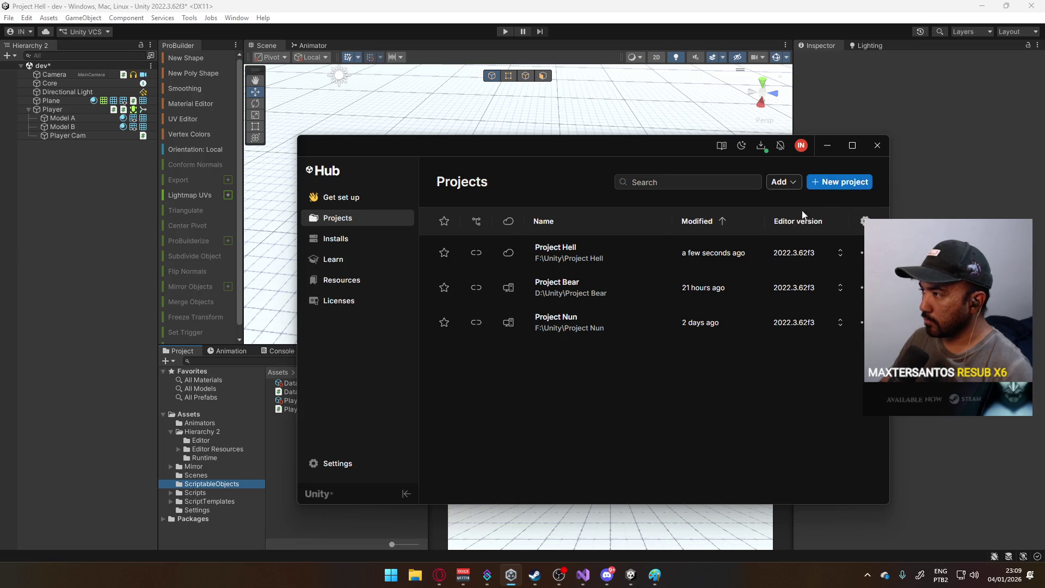
{"action": "scroll", "coordinate": [343, 305], "scroll_direction": "down", "scroll_amount": 3}
{"action": "left_click", "coordinate": [342, 311]}
{"action": "left_click", "coordinate": [628, 238]}
{"action": "double_click", "coordinate": [627, 237]}
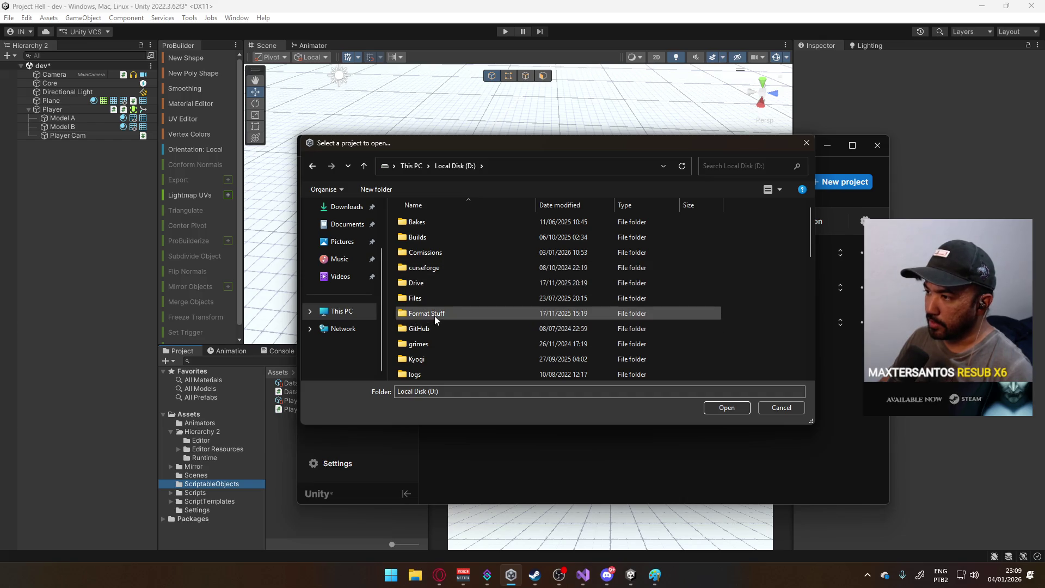
{"action": "scroll", "coordinate": [443, 338], "scroll_direction": "down", "scroll_amount": 6}
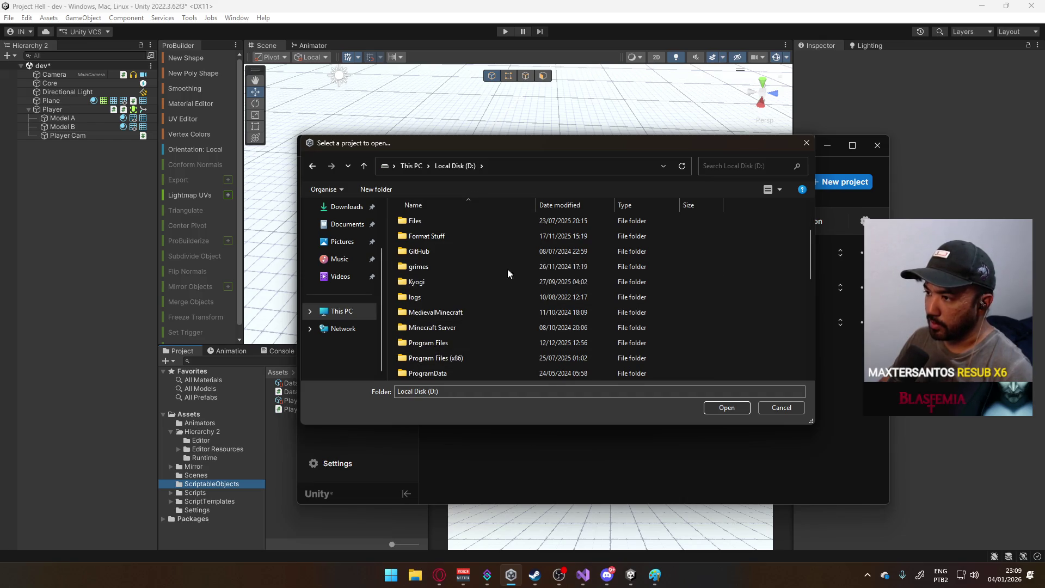
{"action": "double_click", "coordinate": [453, 277]}
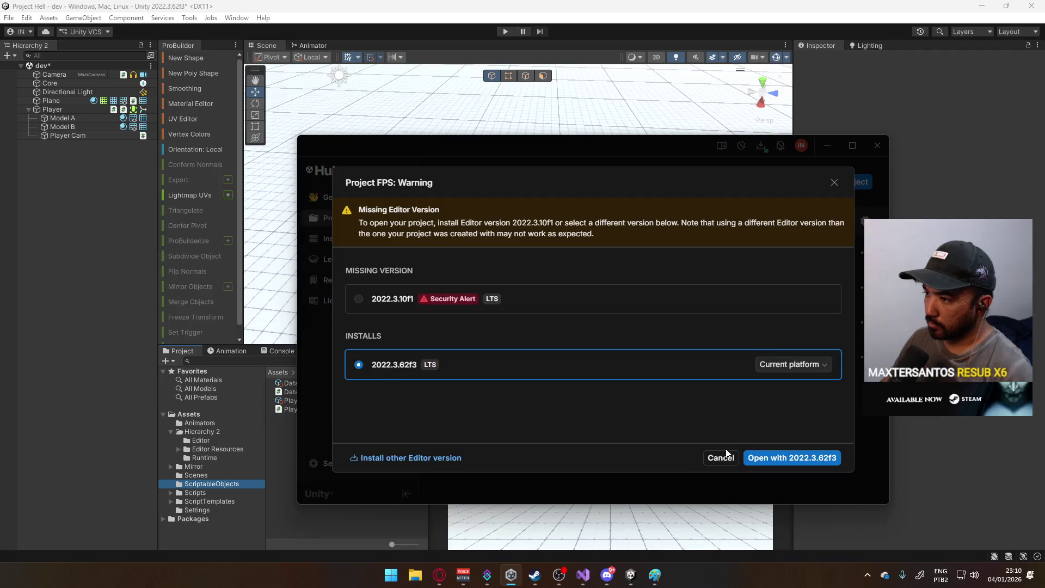
- Open Project FPS with editor 2022.3.62f3, accepting the version change
{"action": "left_click", "coordinate": [789, 458]}
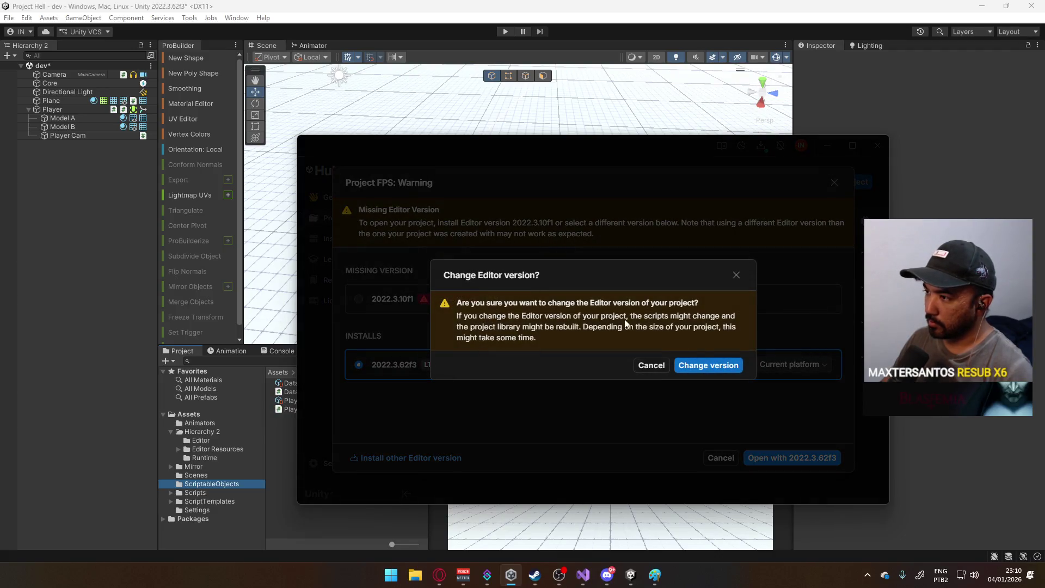
{"action": "left_click", "coordinate": [703, 366]}
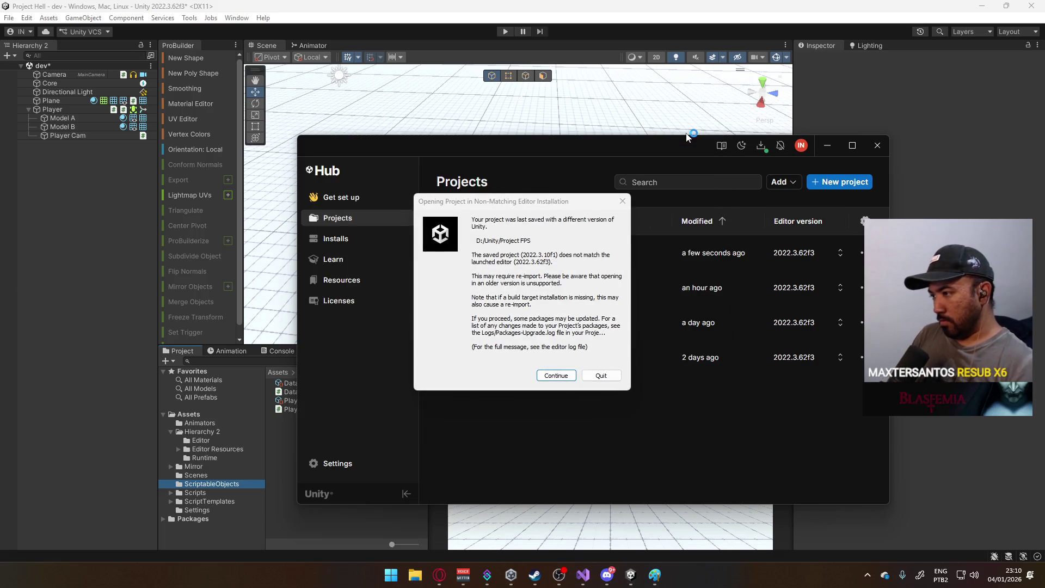
{"action": "left_click", "coordinate": [558, 377]}
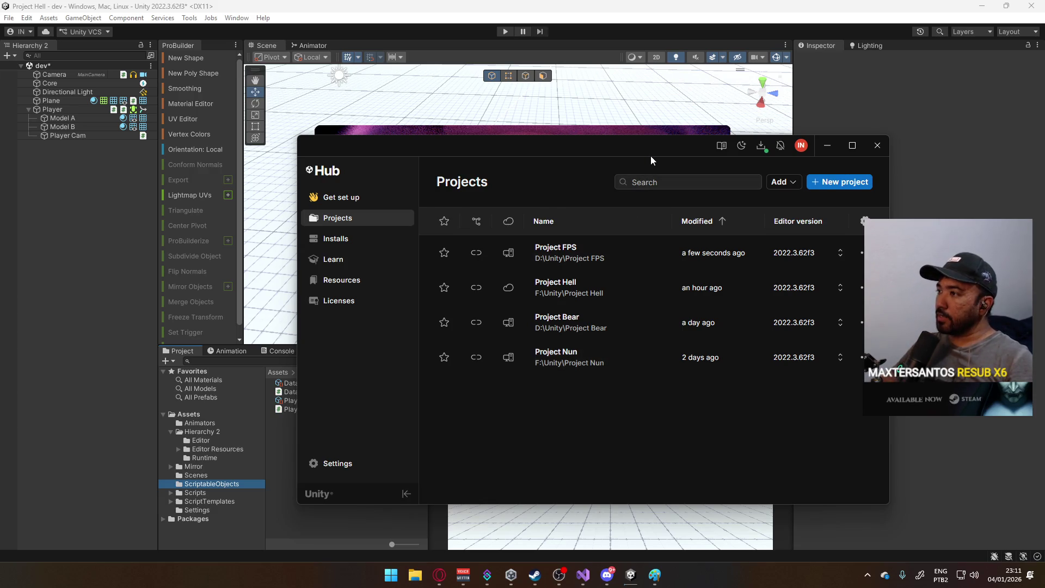
- Drag the Hub window aside to reveal Project FPS's loading splash
{"action": "mouse_move", "coordinate": [610, 148]}
{"action": "left_mouse_down"}
{"action": "mouse_move", "coordinate": [630, 423]}
{"action": "mouse_move", "coordinate": [583, 443]}
{"action": "mouse_move", "coordinate": [566, 308]}
{"action": "mouse_move", "coordinate": [572, 182]}
{"action": "left_mouse_up"}
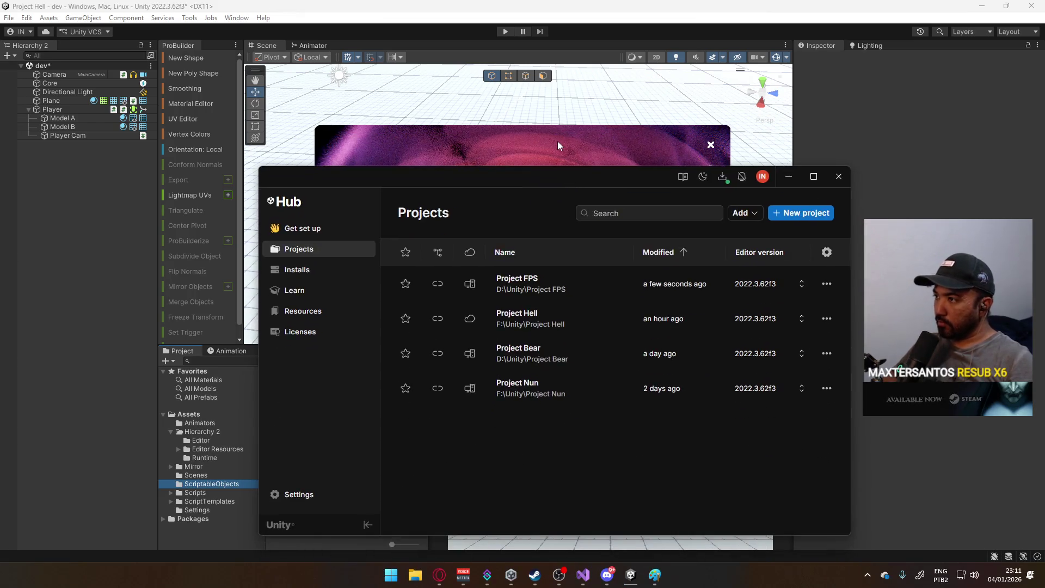
- Bring the Hub forward and nudge the loading splash aside while scripts compile
{"action": "left_click", "coordinate": [773, 197]}
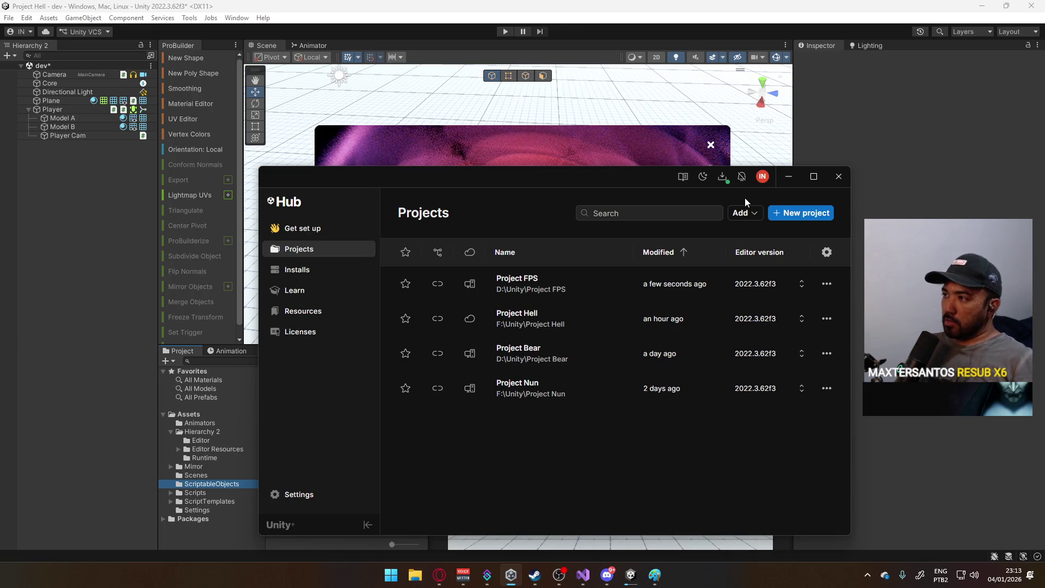
{"action": "left_click_drag", "start_coordinate": [541, 137], "coordinate": [566, 138]}
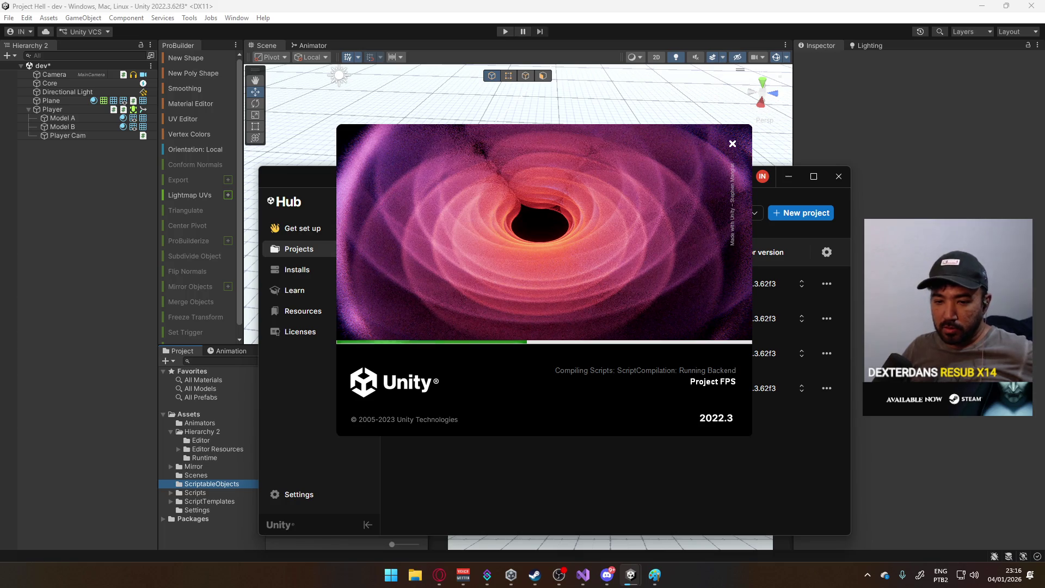
- Skip YouTube to the next track, drag away the stray tab, and bring up Streamer.bot
{"action": "key", "text": "alt+Tab"}
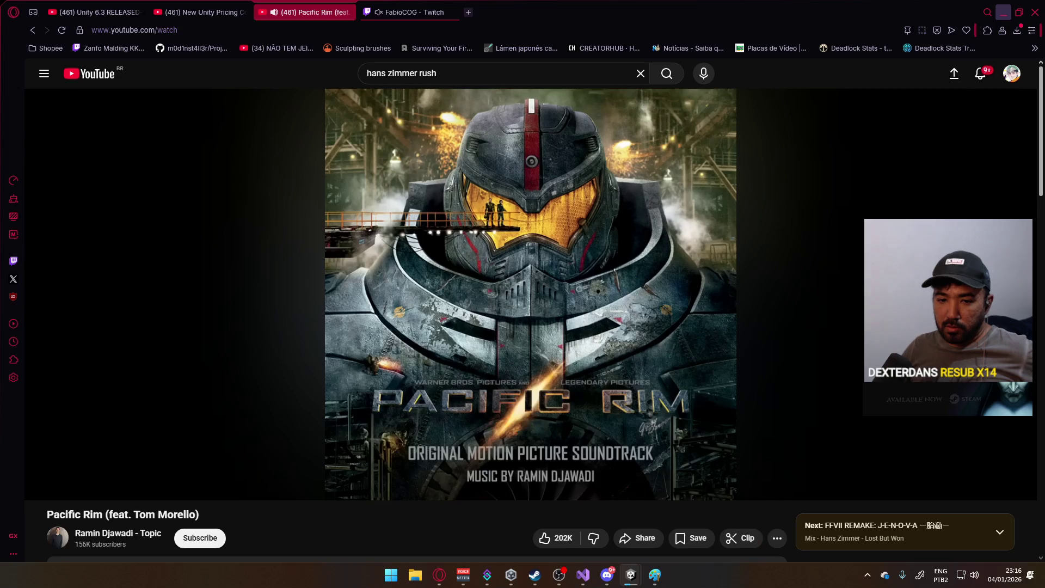
{"action": "key", "text": "ctrl+t"}
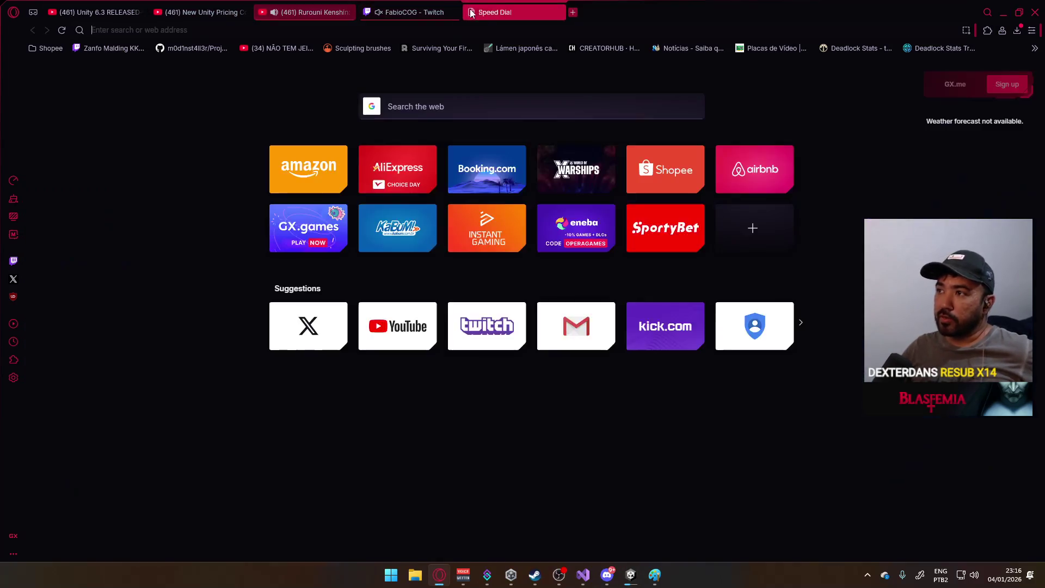
{"action": "mouse_move", "coordinate": [447, 12]}
{"action": "left_mouse_down"}
{"action": "mouse_move", "coordinate": [346, 7]}
{"action": "mouse_move", "coordinate": [0, 130]}
{"action": "left_mouse_up"}
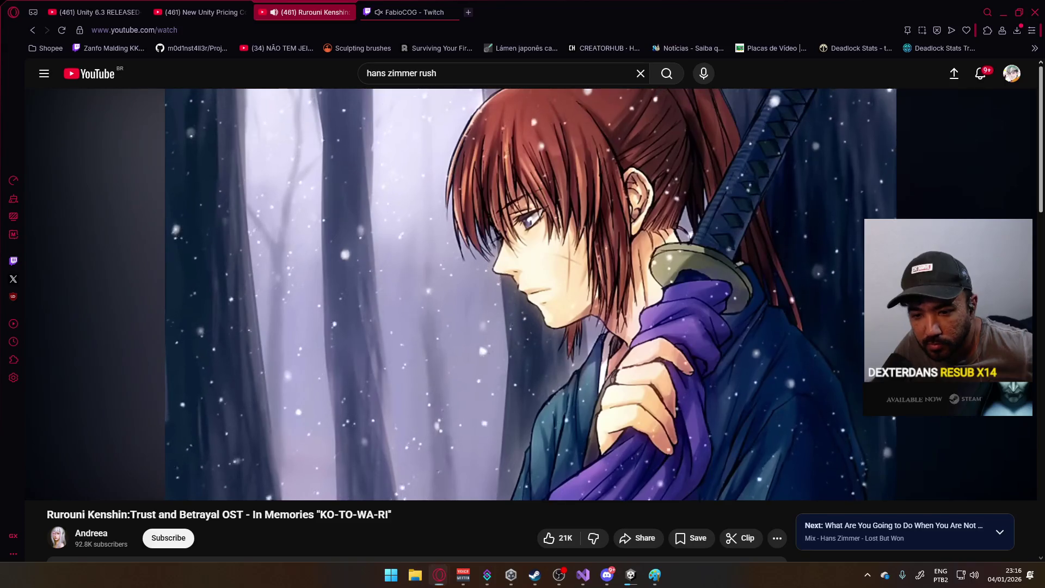
{"action": "key", "text": "alt+Tab"}
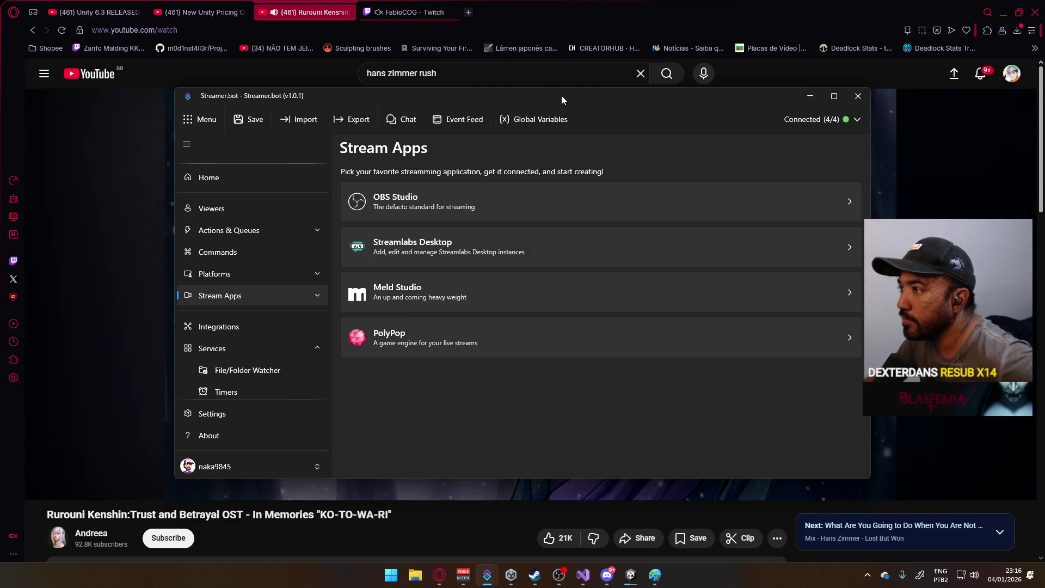
- Switch away from Streamer.bot back to the YouTube page
{"action": "key", "text": "alt+Tab"}
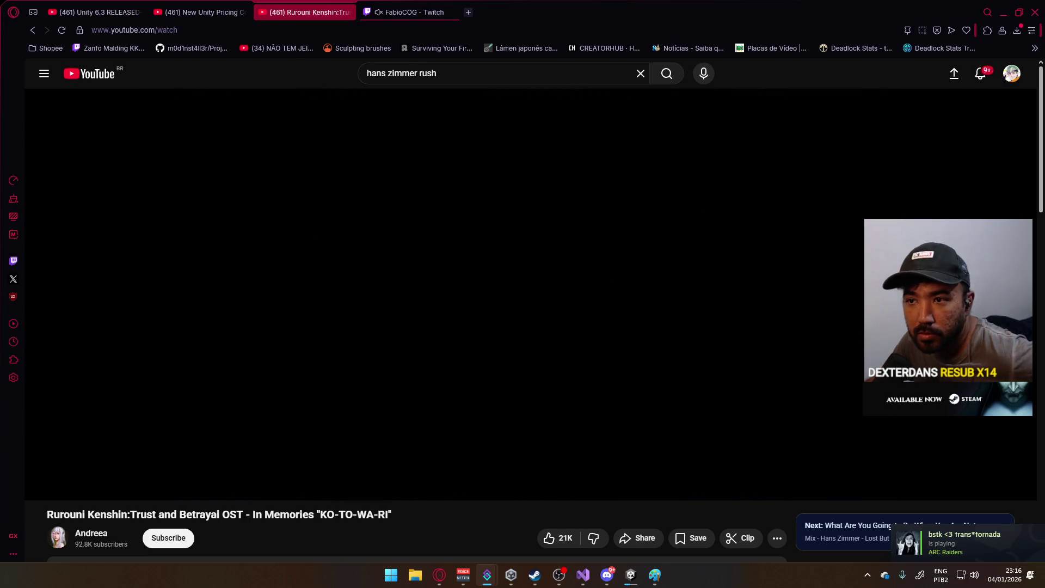
- Show the desktop while YouTube autoplays Hans Zimmer's next track
{"action": "key", "text": "super+d"}
{"action": "key", "text": "super+d"}
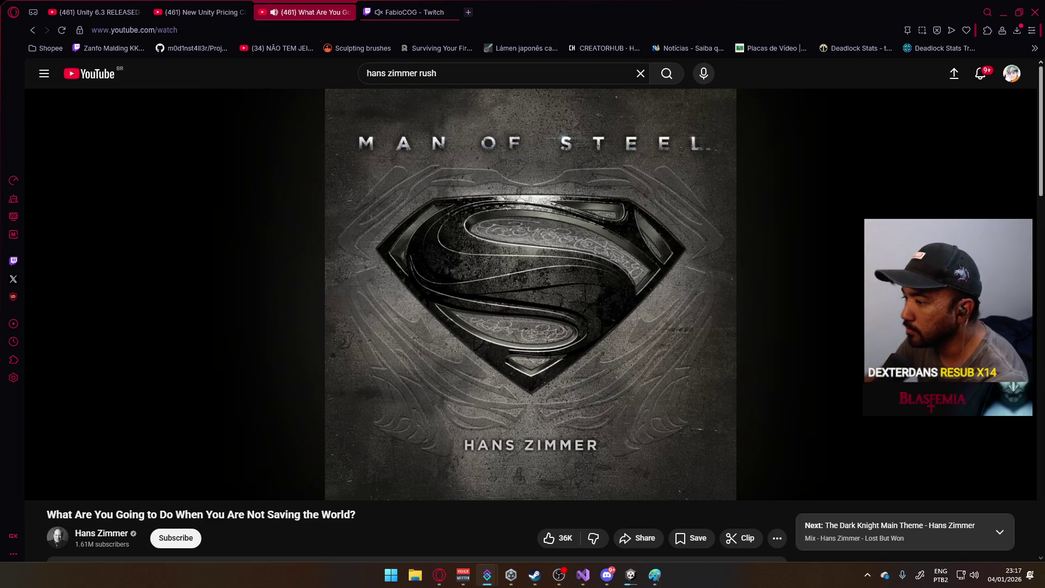
{"action": "mouse_move", "coordinate": [662, 583]}
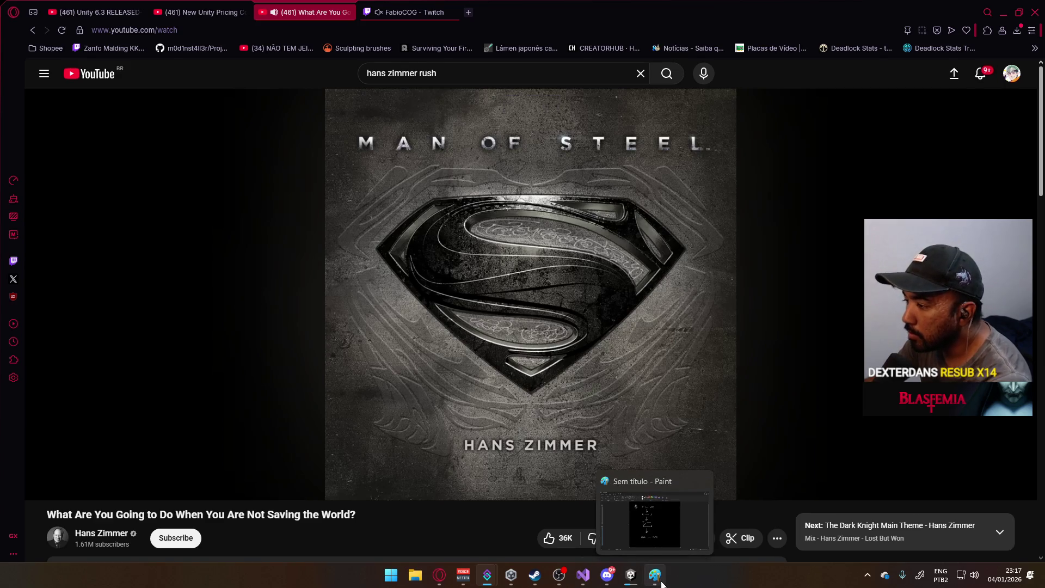
- Return to the Unity editor and run the FPS scene in Play mode
{"action": "key", "text": "alt+Tab"}
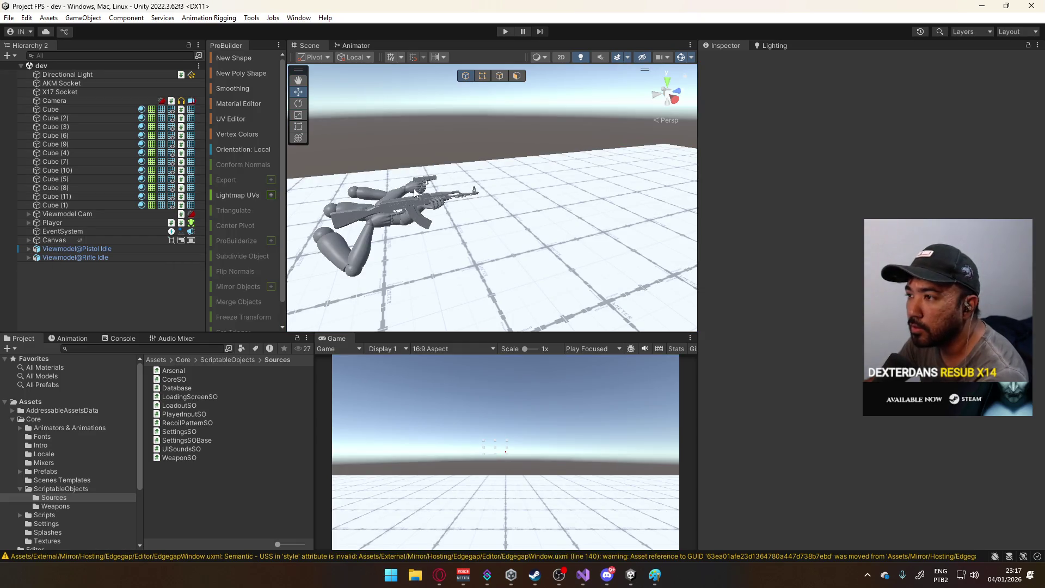
{"action": "left_click", "coordinate": [511, 33]}
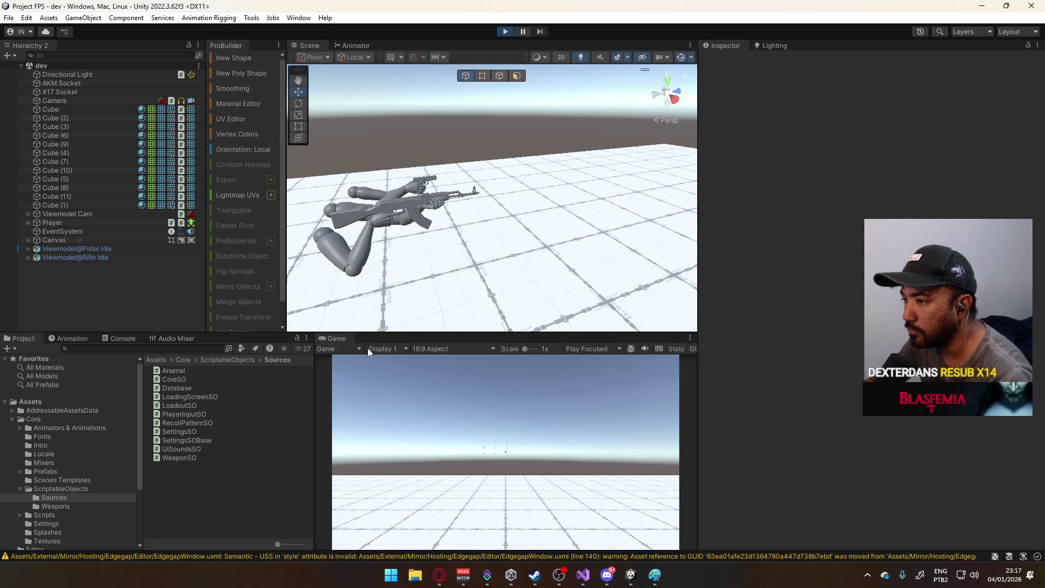
{"action": "right_click", "coordinate": [350, 339]}
- Maximize the Game view, then aim the AKM down its sights and return it to the hip
{"action": "left_click", "coordinate": [413, 374]}
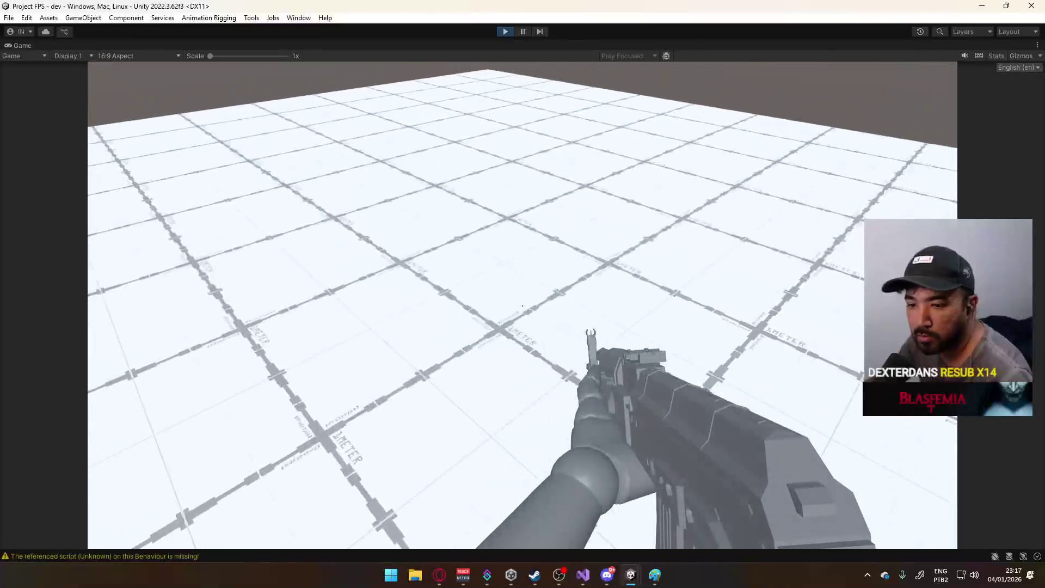
{"action": "key", "text": "alt+Tab"}
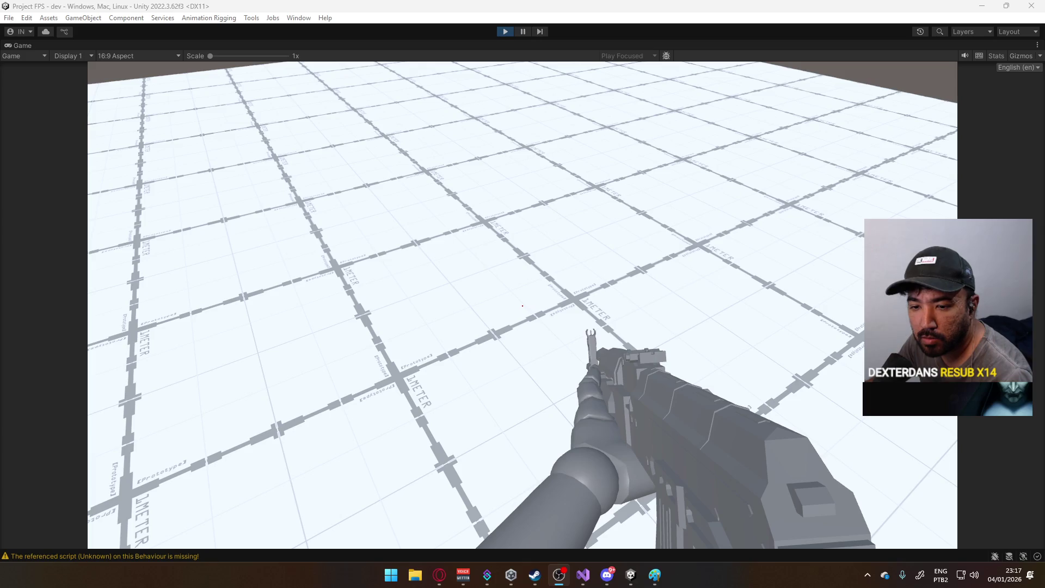
{"action": "left_click", "coordinate": [245, 254]}
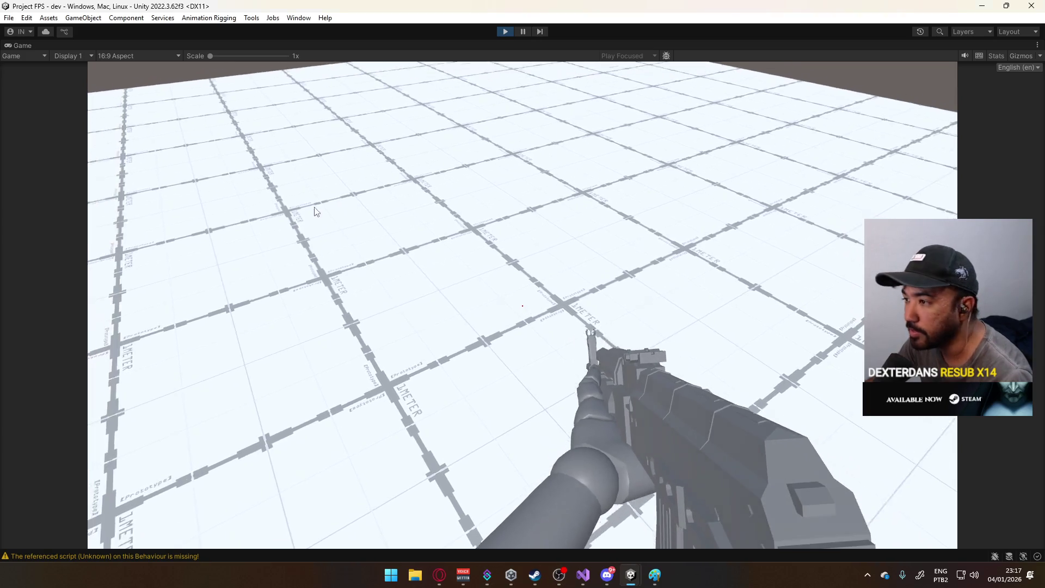
{"action": "key", "text": "super"}
{"action": "key", "text": "super"}
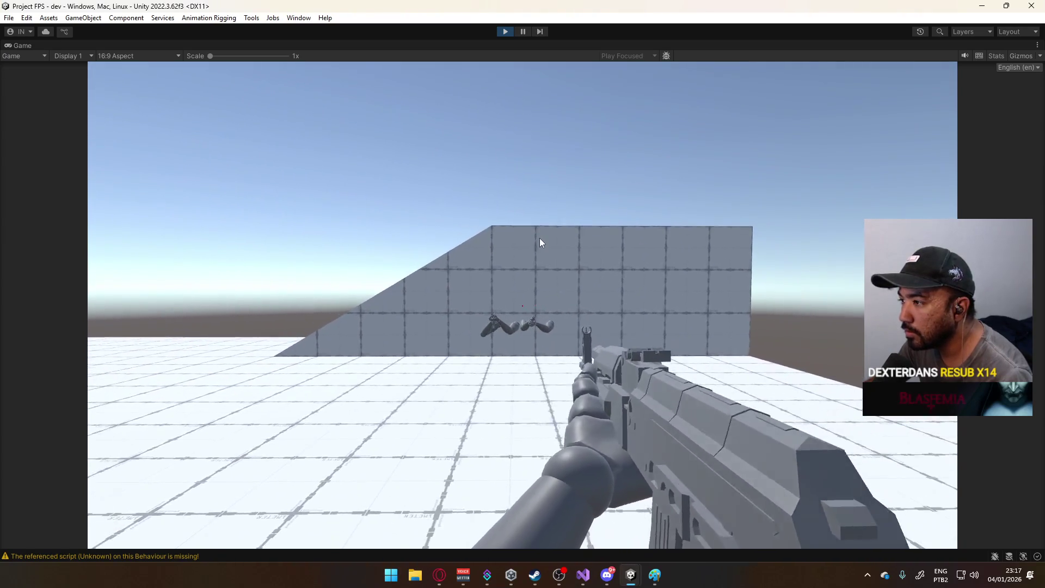
{"action": "right_click", "coordinate": [539, 243]}
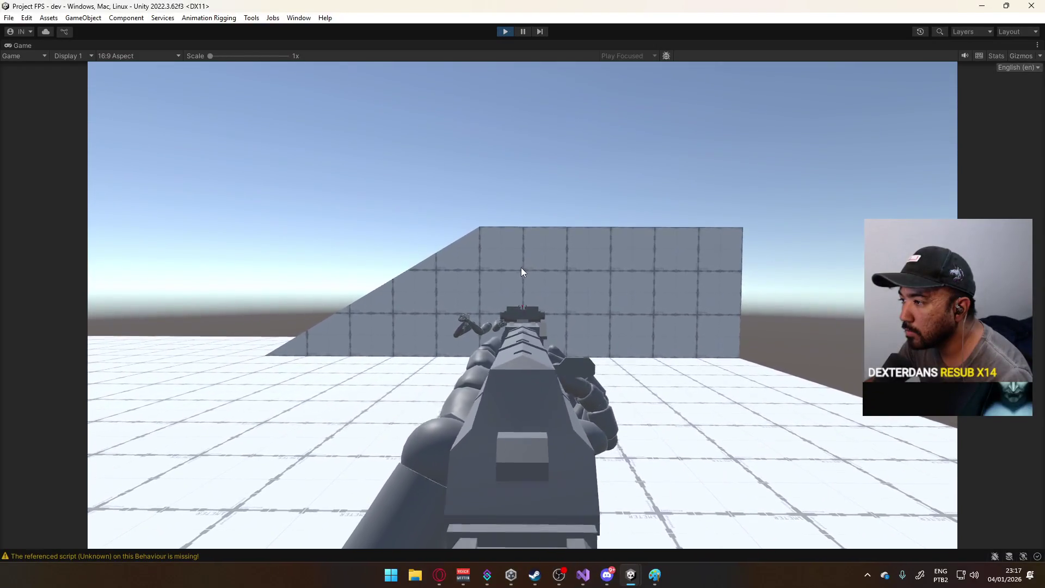
{"action": "right_click", "coordinate": [521, 271]}
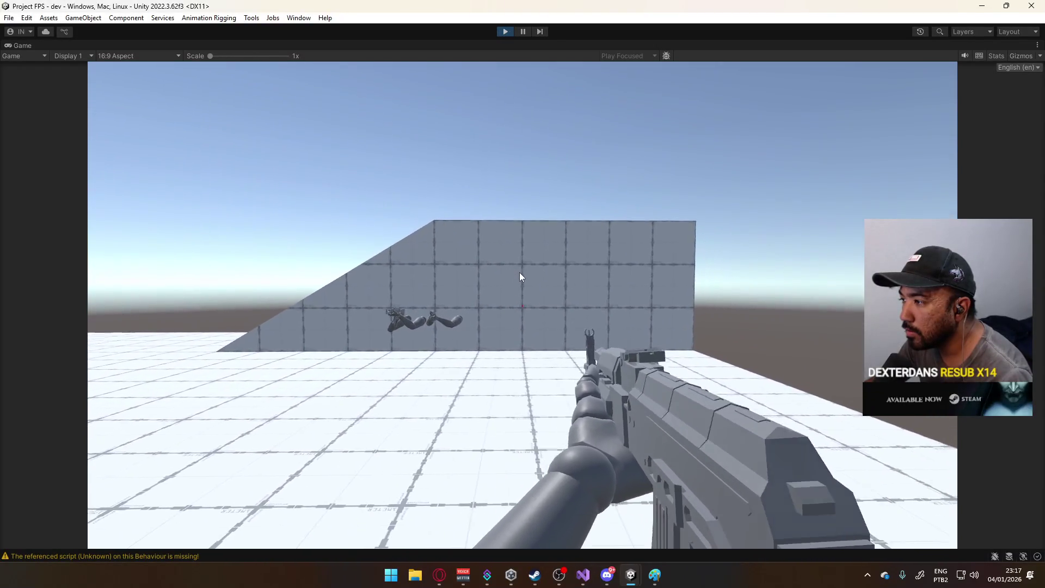
- Switch to the pistol with key 2, aim down its sights, then lower it
{"action": "key", "text": "2"}
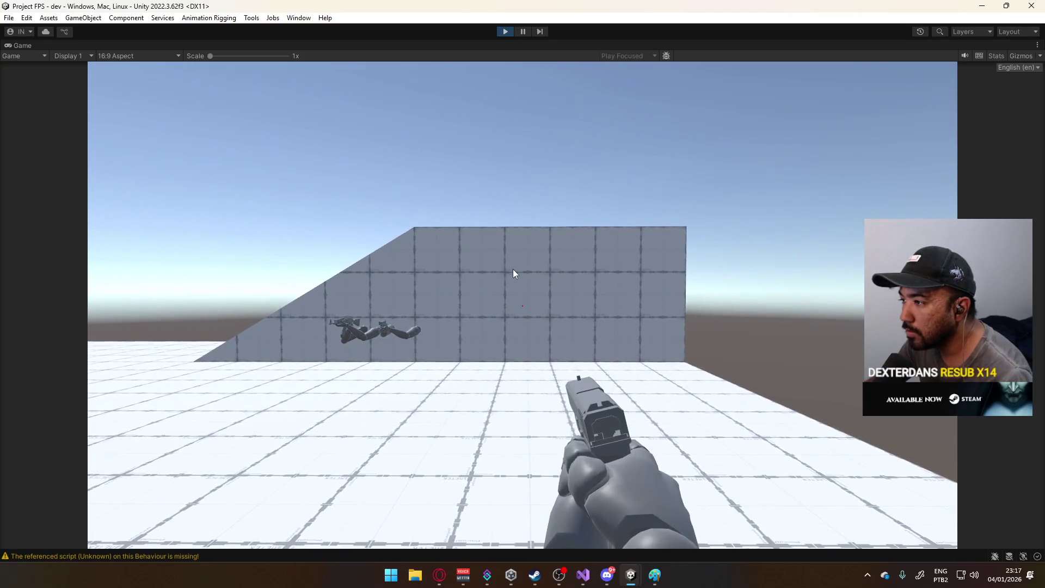
{"action": "right_click", "coordinate": [516, 269]}
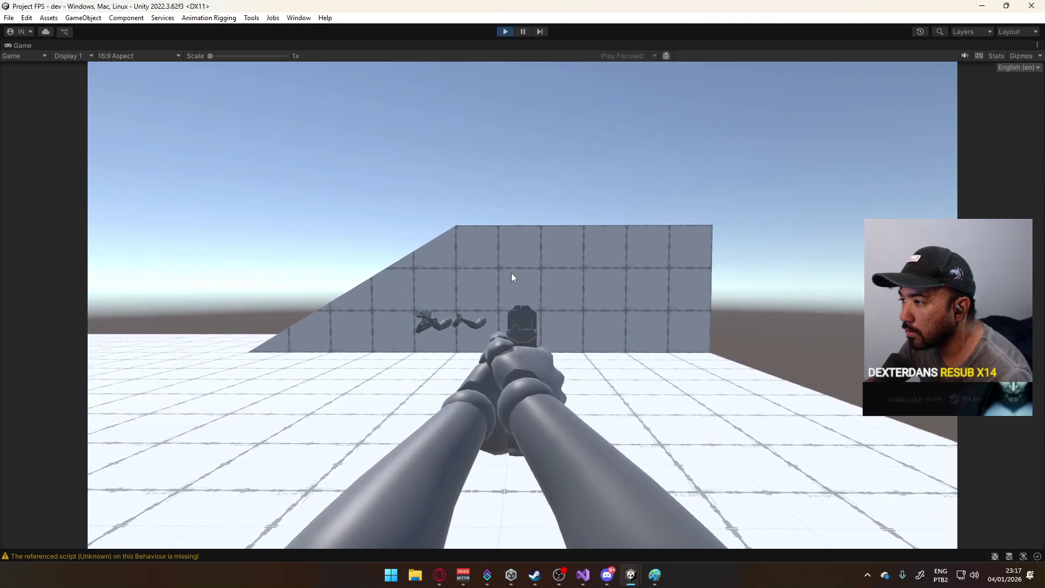
{"action": "right_click", "coordinate": [516, 270]}
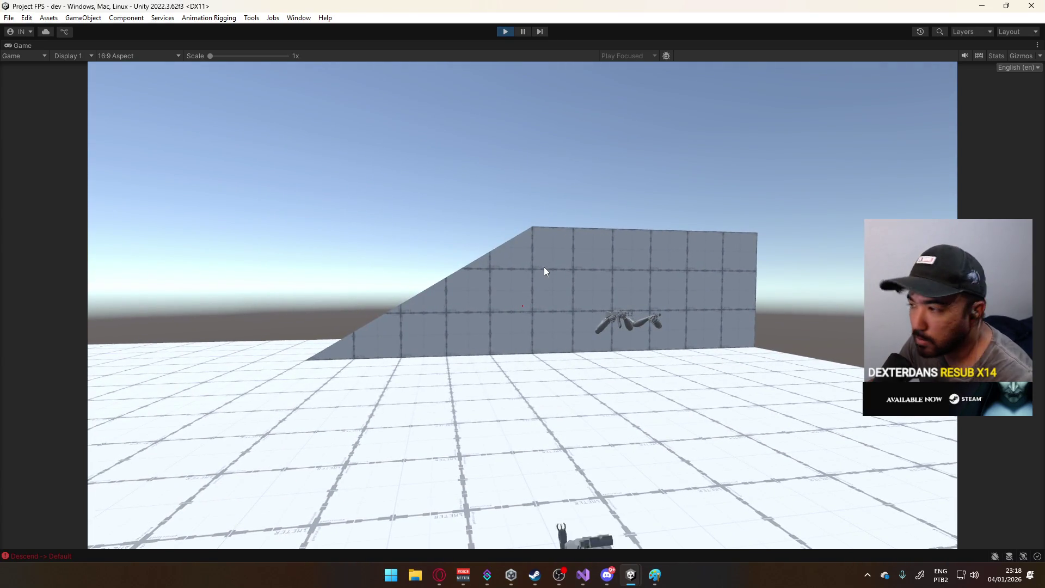
- Switch to the rifle with key 1, aim and release, crouch with C, aim again, then sprint
{"action": "key", "text": "1"}
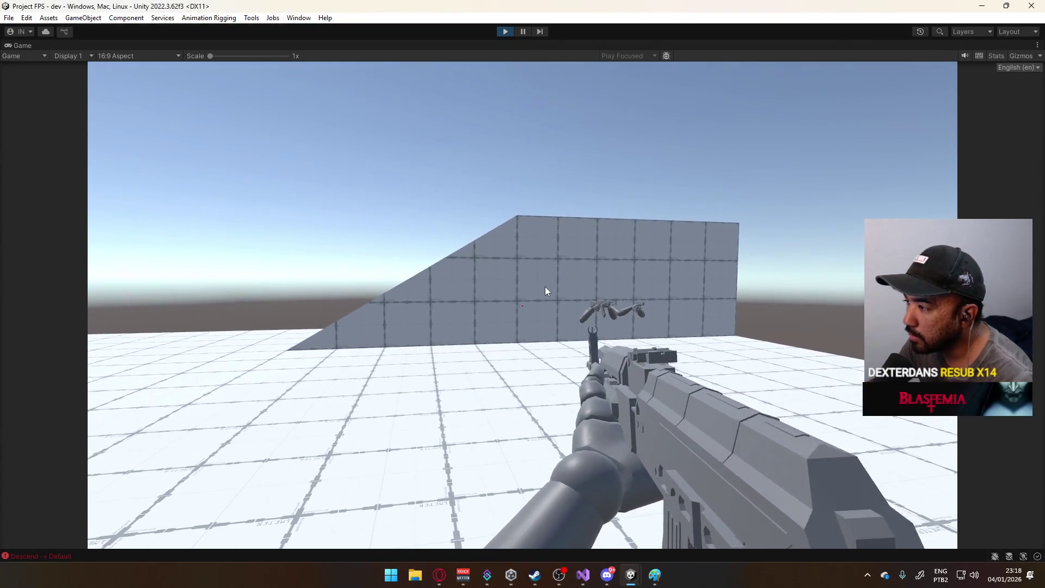
{"action": "right_click", "coordinate": [528, 289]}
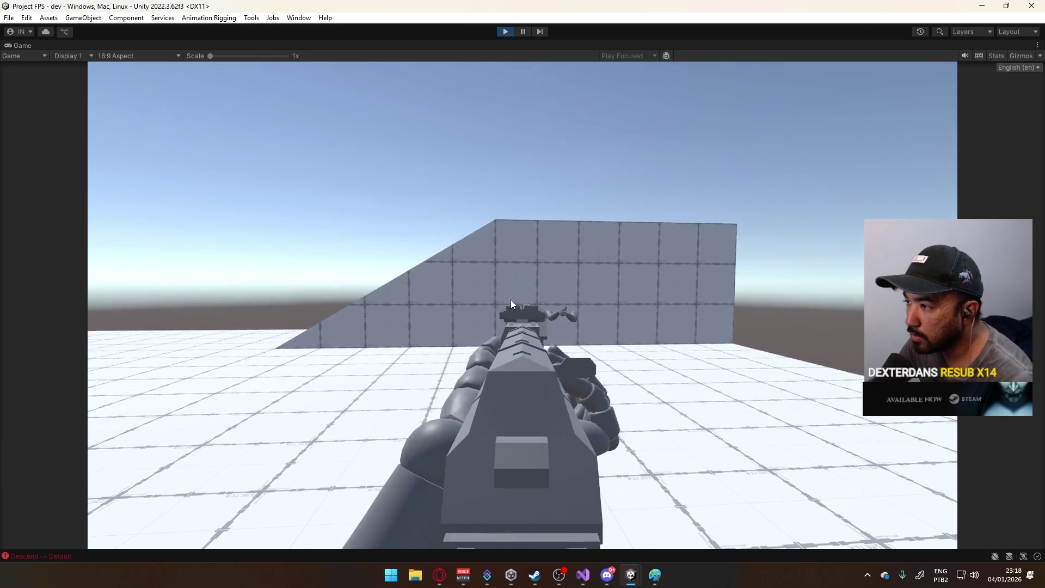
{"action": "right_click", "coordinate": [504, 308]}
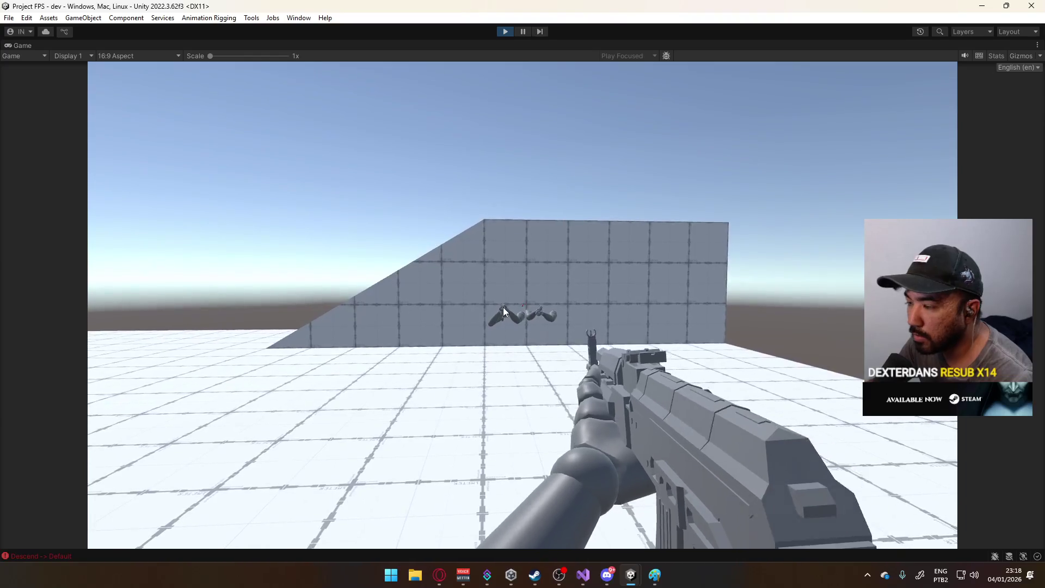
{"action": "key", "text": "c"}
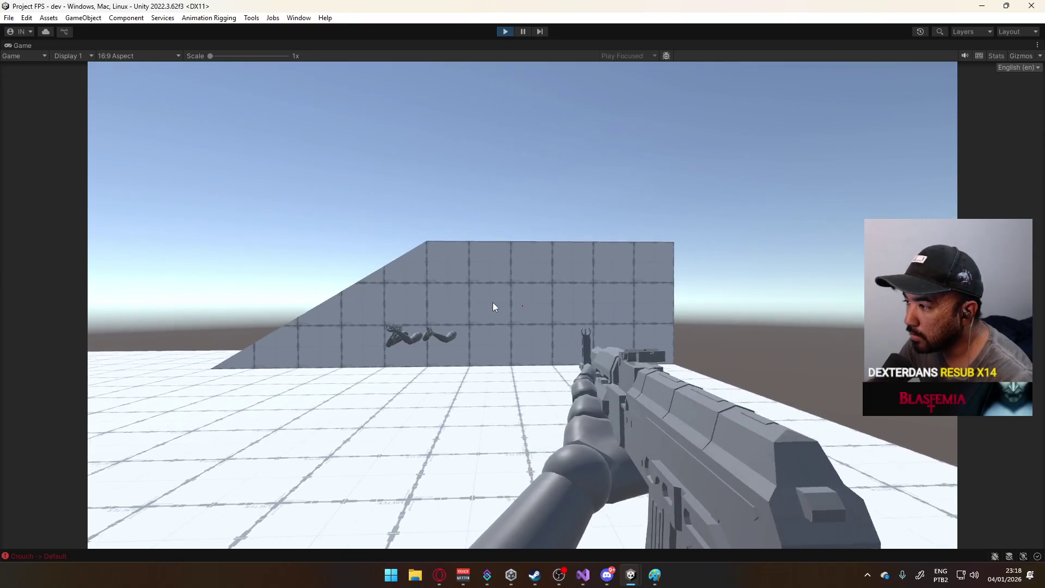
{"action": "right_click", "coordinate": [488, 307]}
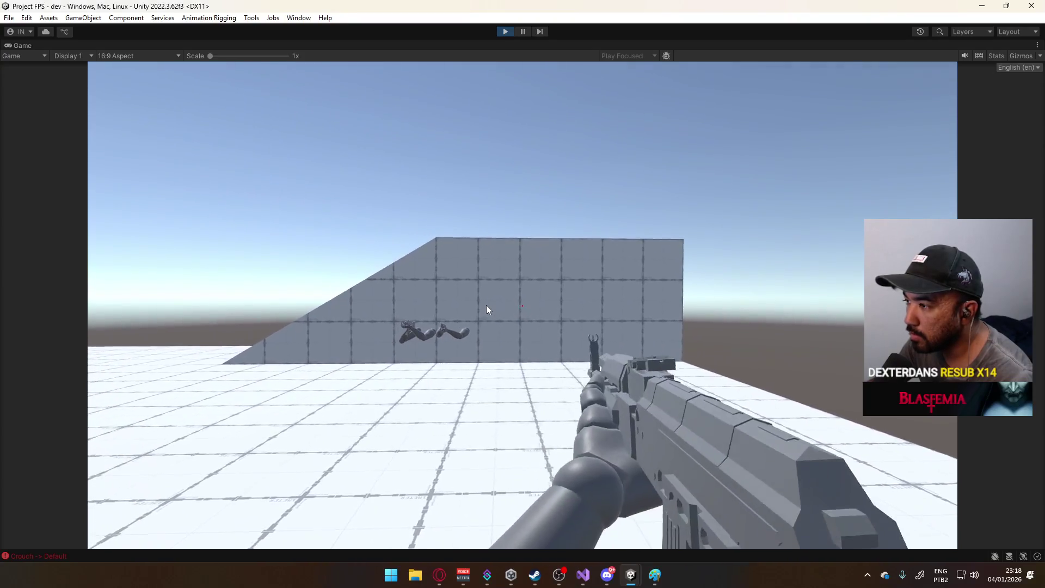
{"action": "key", "text": "shift"}
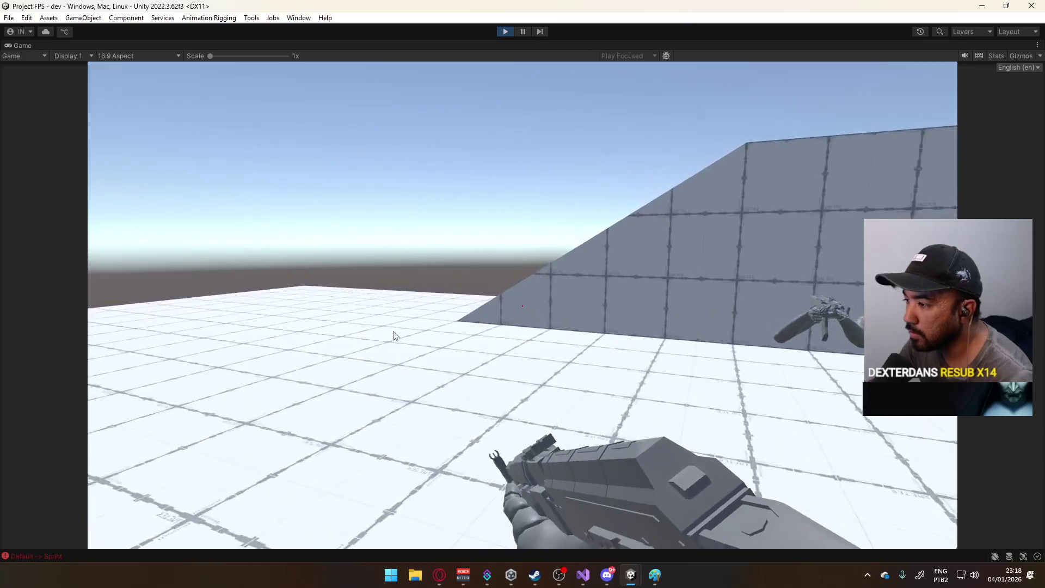
- Jump out of the sprint, sprint again, and lower the rifle from aim to the hip
{"action": "key", "text": "space"}
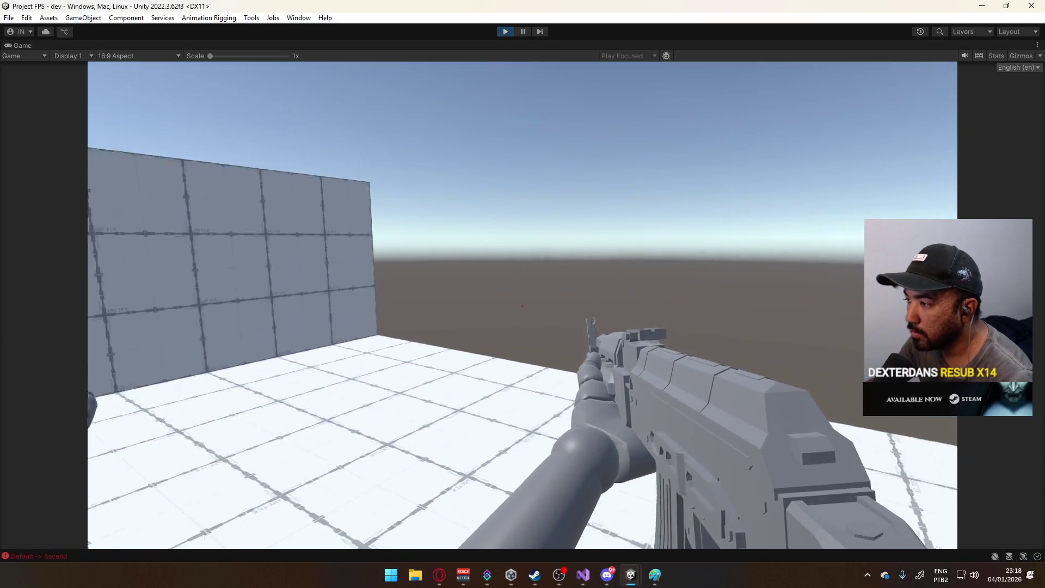
{"action": "key", "text": "super"}
{"action": "left_click", "coordinate": [193, 330]}
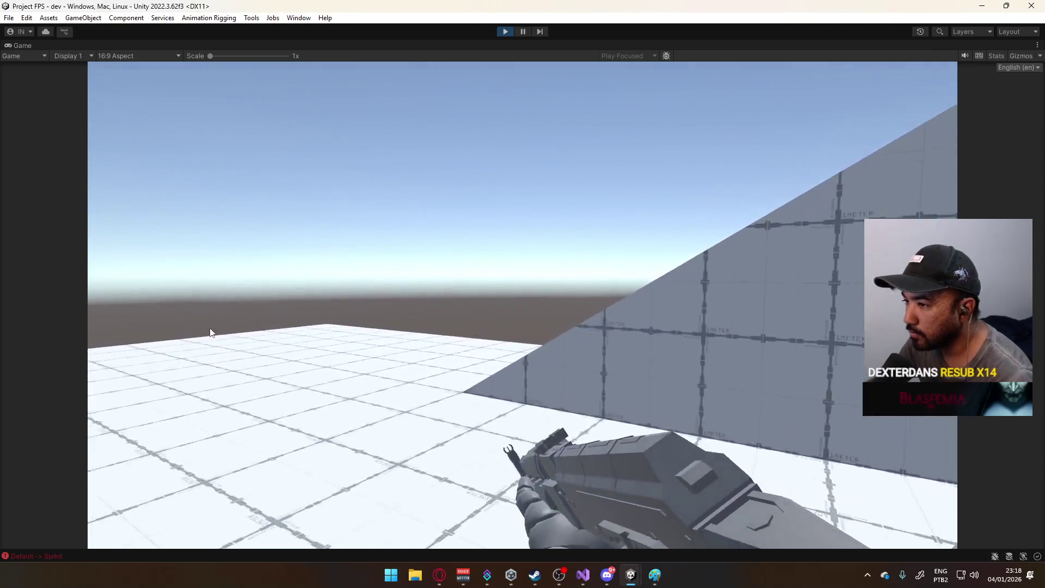
{"action": "key", "text": "shift"}
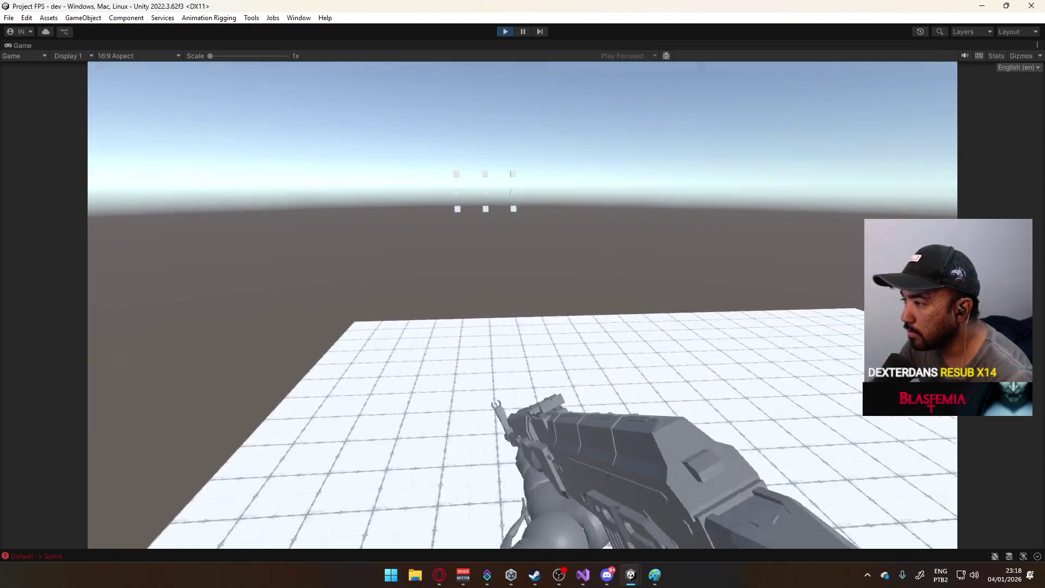
{"action": "key", "text": "super"}
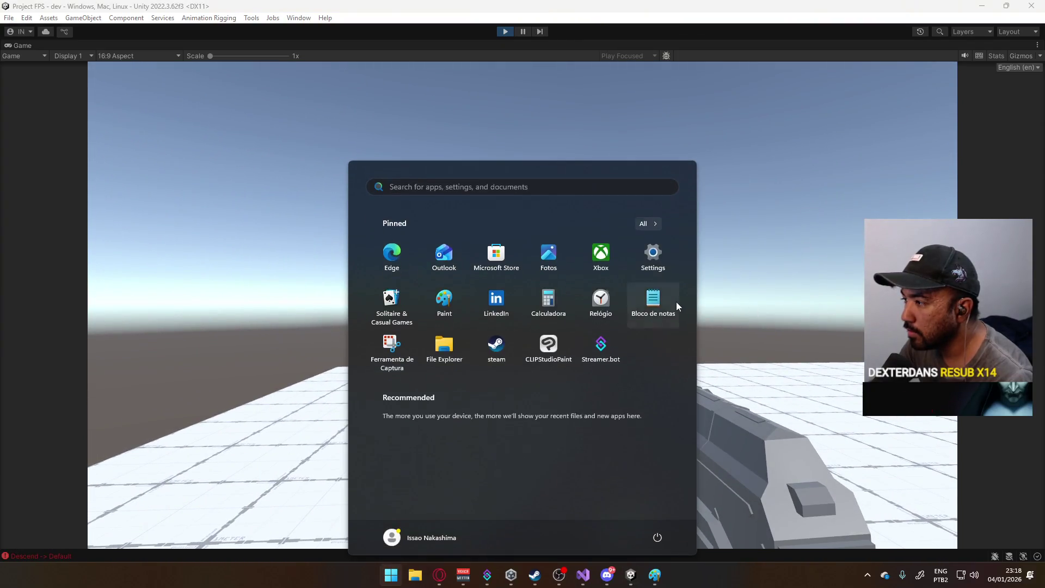
{"action": "left_click", "coordinate": [658, 299]}
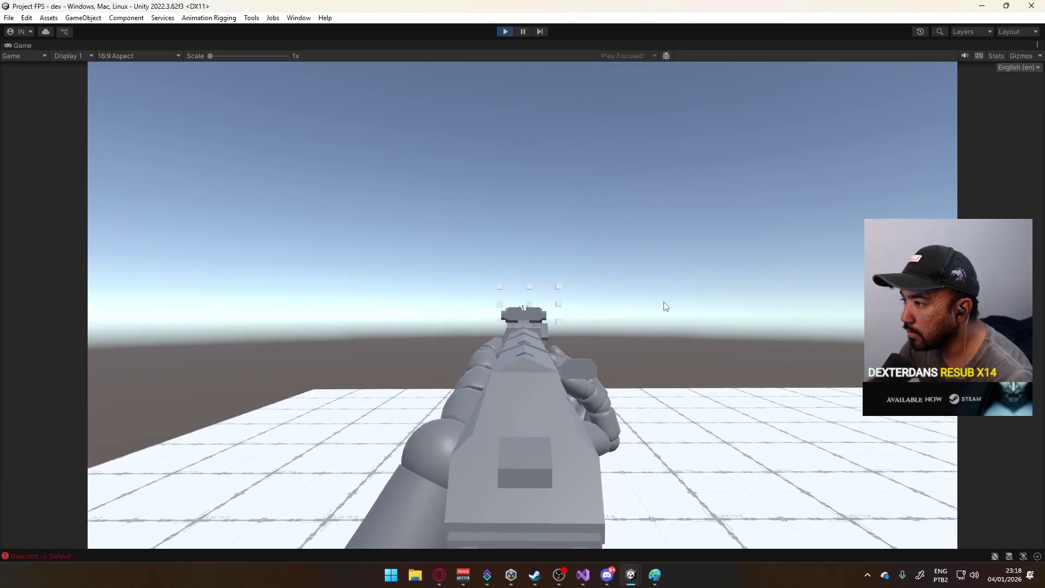
{"action": "right_click", "coordinate": [656, 318]}
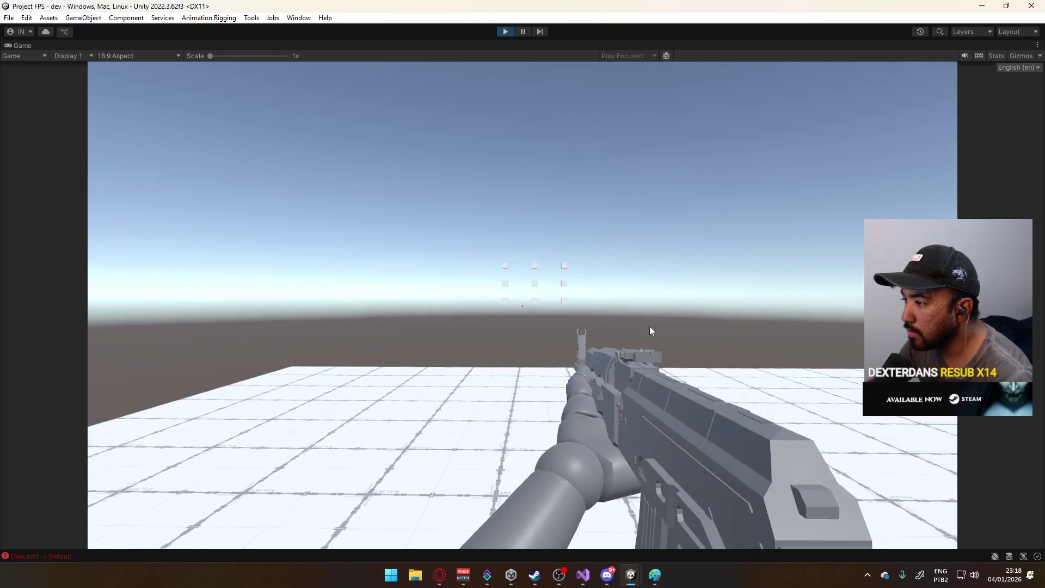
{"action": "key", "text": "super"}
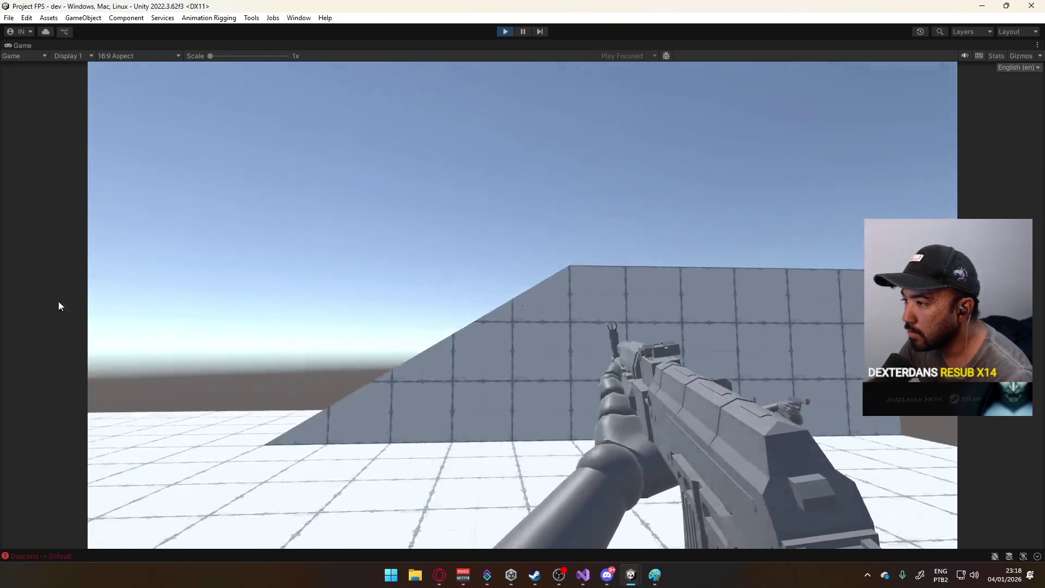
{"action": "key", "text": "super"}
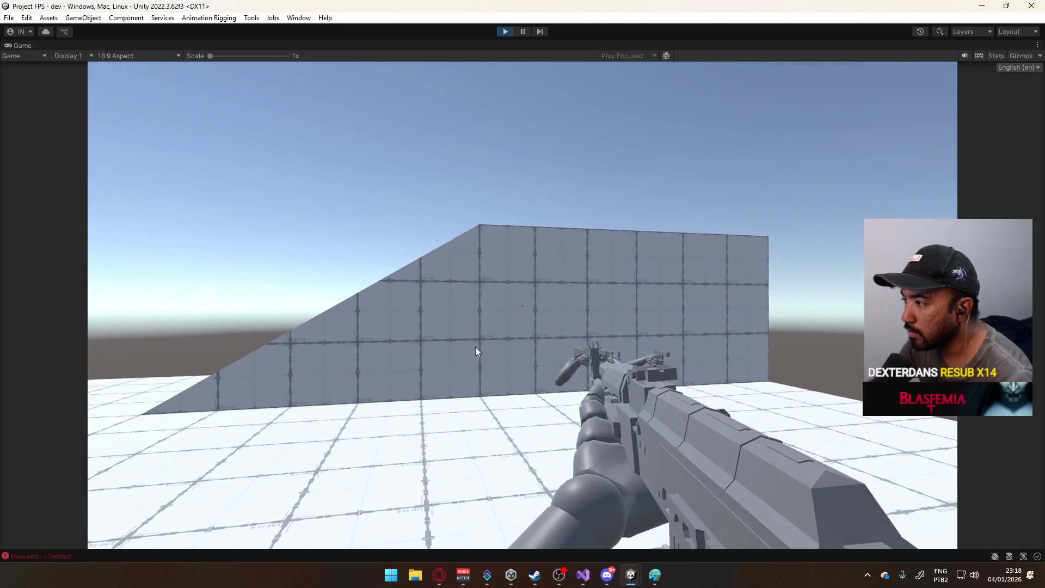
- Switch to the pistol, walk toward the ramp wall, and aim the pistol down its sights
{"action": "key", "text": "2"}
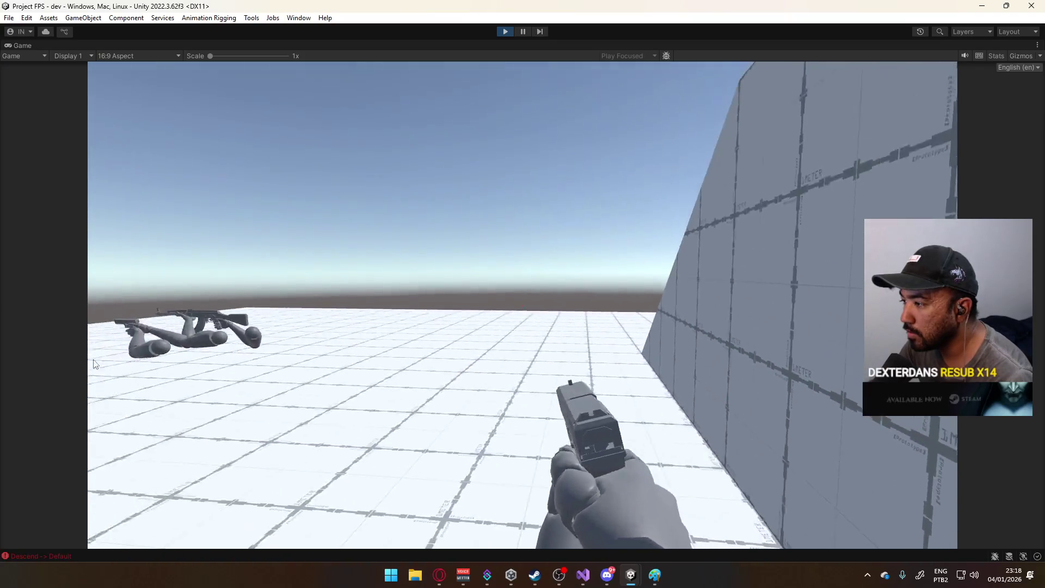
{"action": "mouse_move", "coordinate": [90, 360]}
{"action": "key", "text": "w"}
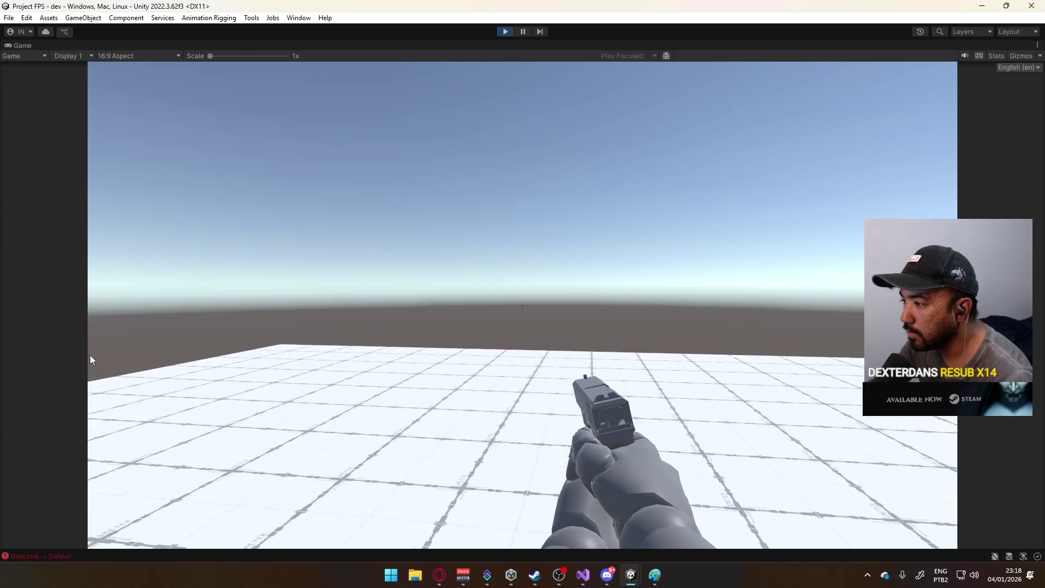
{"action": "mouse_move", "coordinate": [466, 373]}
{"action": "mouse_move", "coordinate": [649, 353]}
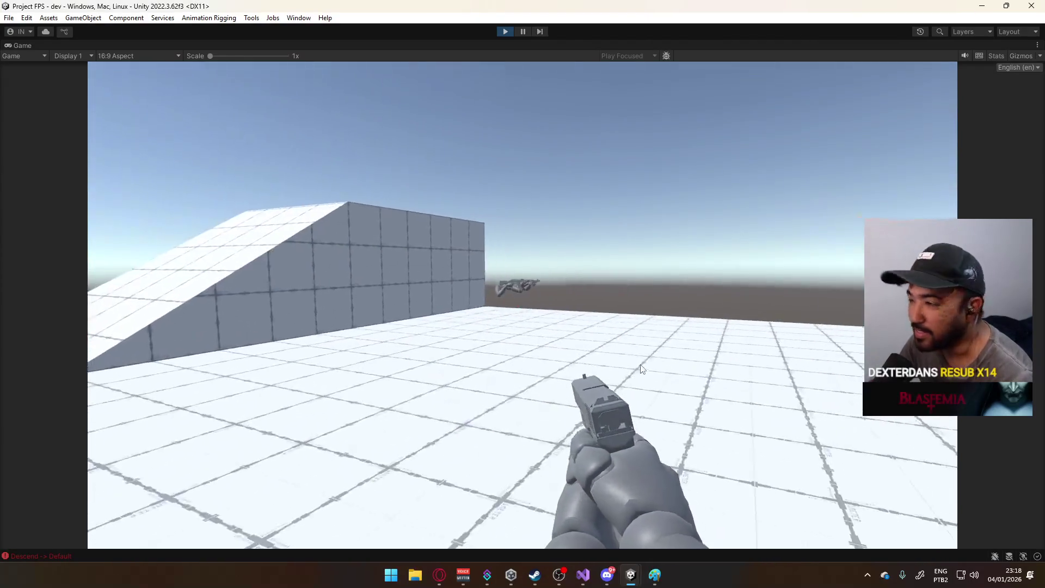
{"action": "key", "text": "w"}
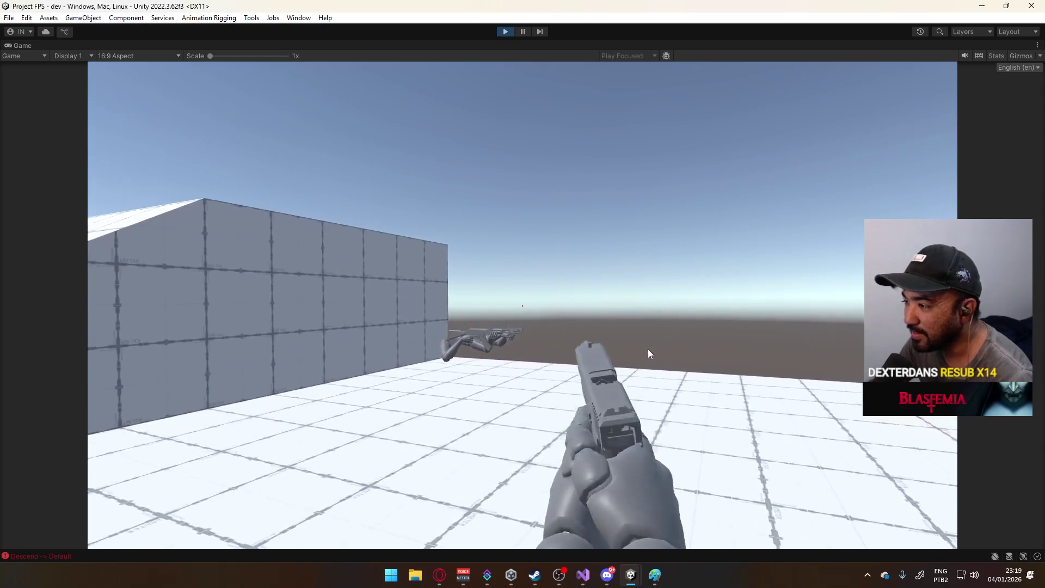
{"action": "mouse_move", "coordinate": [465, 353]}
{"action": "mouse_move", "coordinate": [423, 354]}
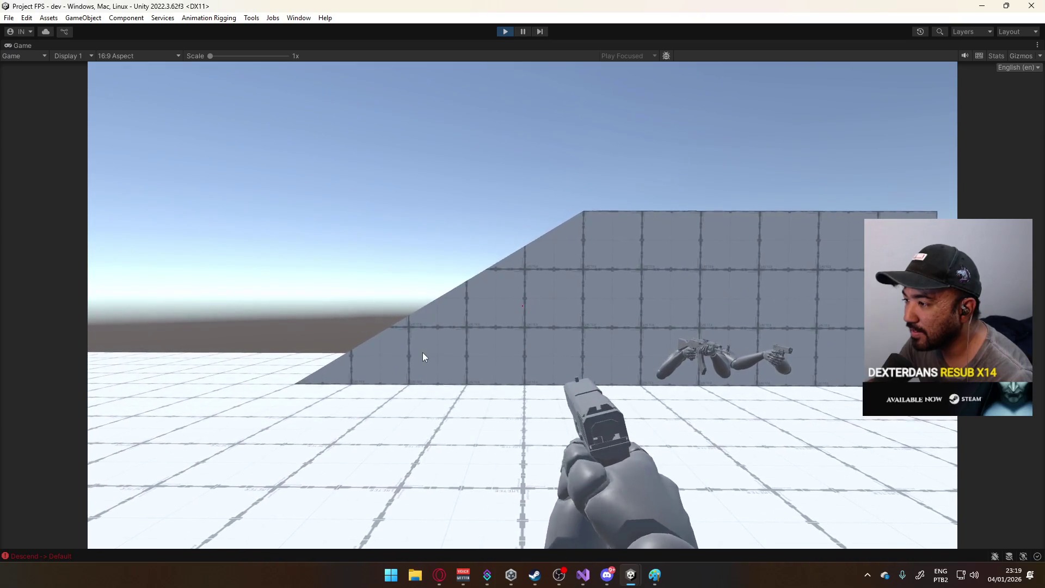
{"action": "right_click", "coordinate": [422, 352]}
- Walk up and off the ramp toward the targets, then exit Play mode
{"action": "key", "text": "a"}
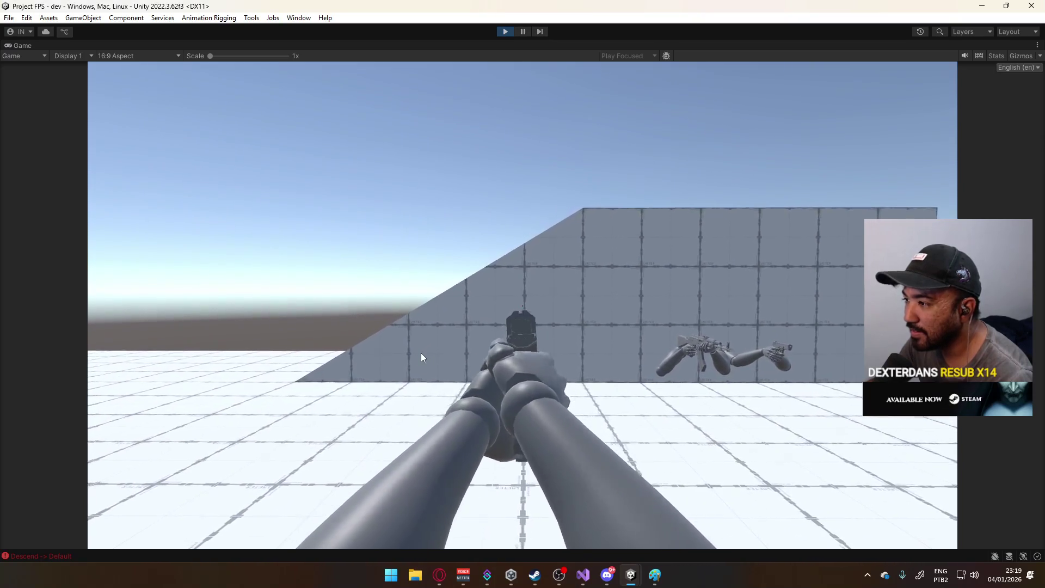
{"action": "key", "text": "w"}
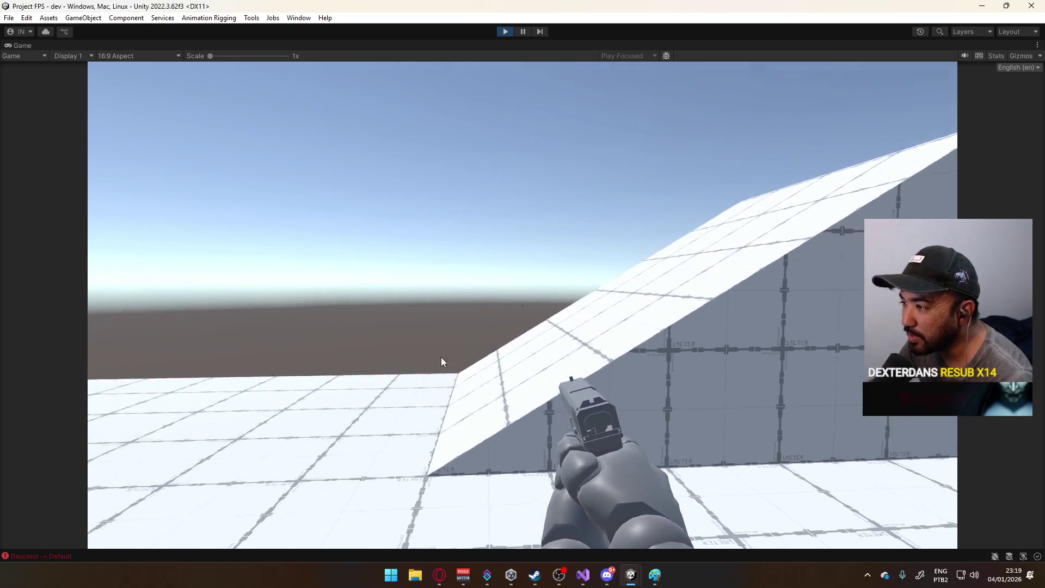
{"action": "key", "text": "w"}
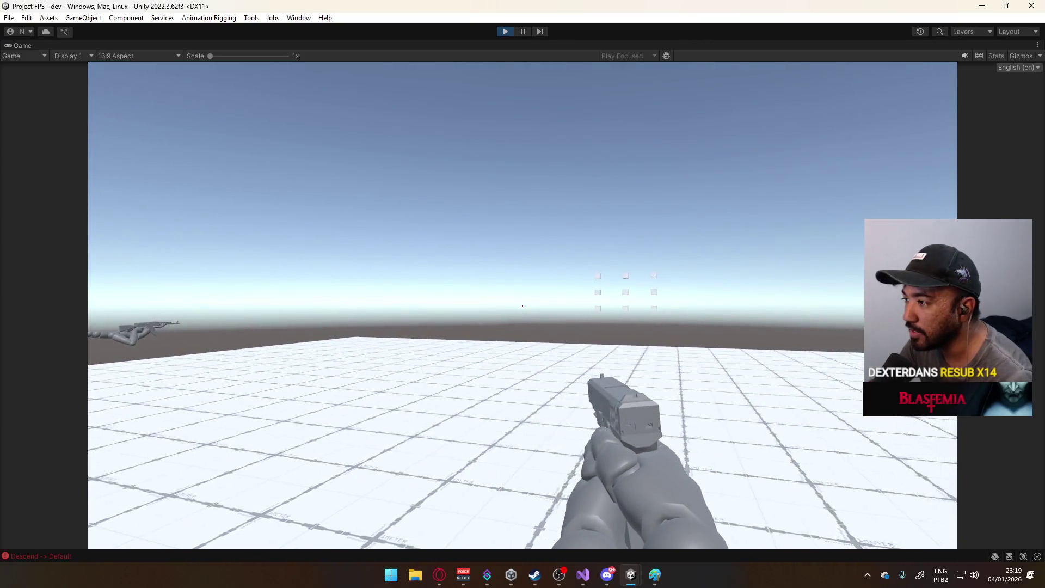
{"action": "key", "text": "w"}
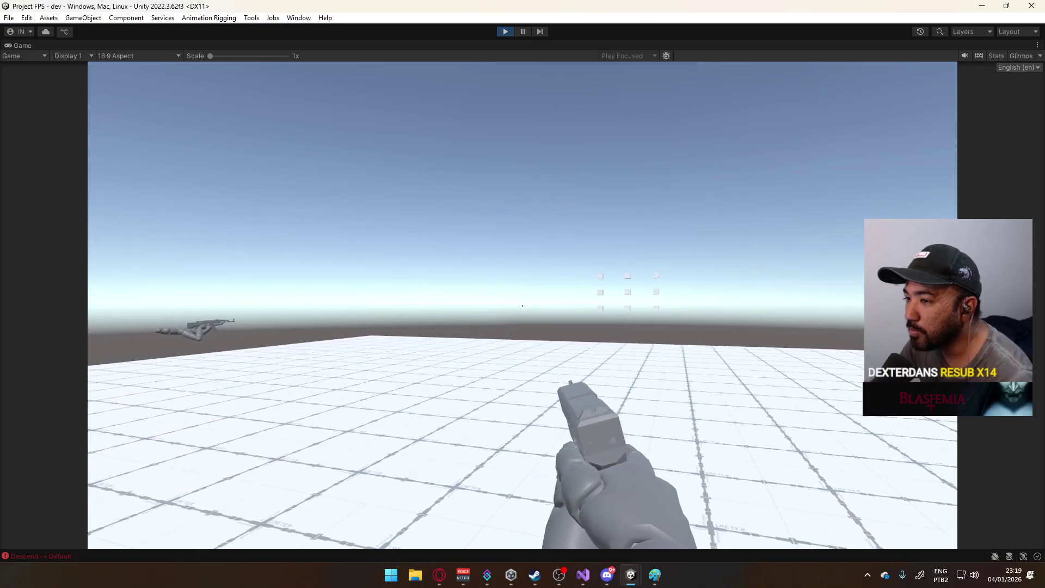
{"action": "key", "text": "w"}
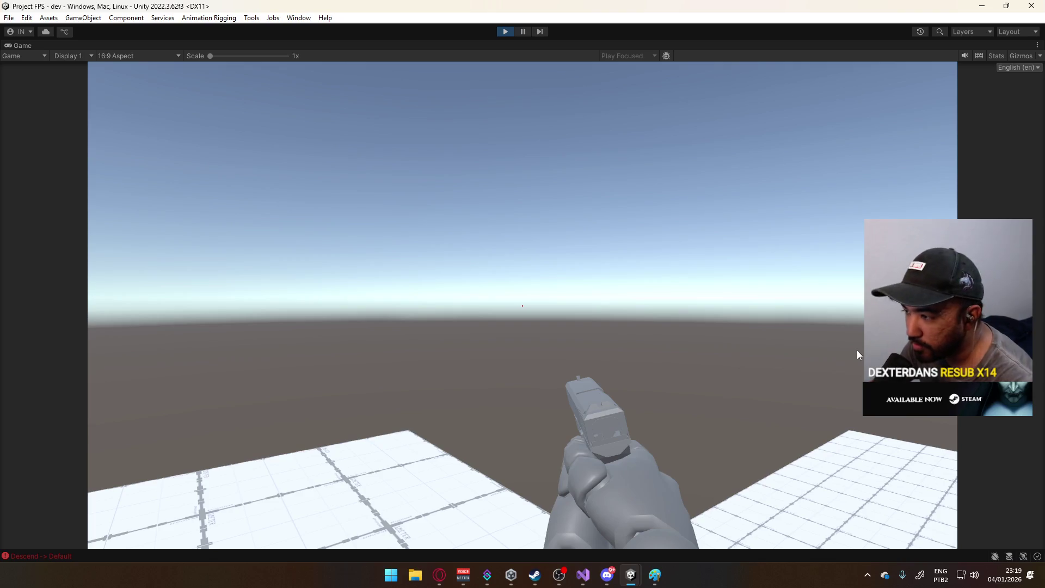
{"action": "key", "text": "super"}
{"action": "key", "text": "super"}
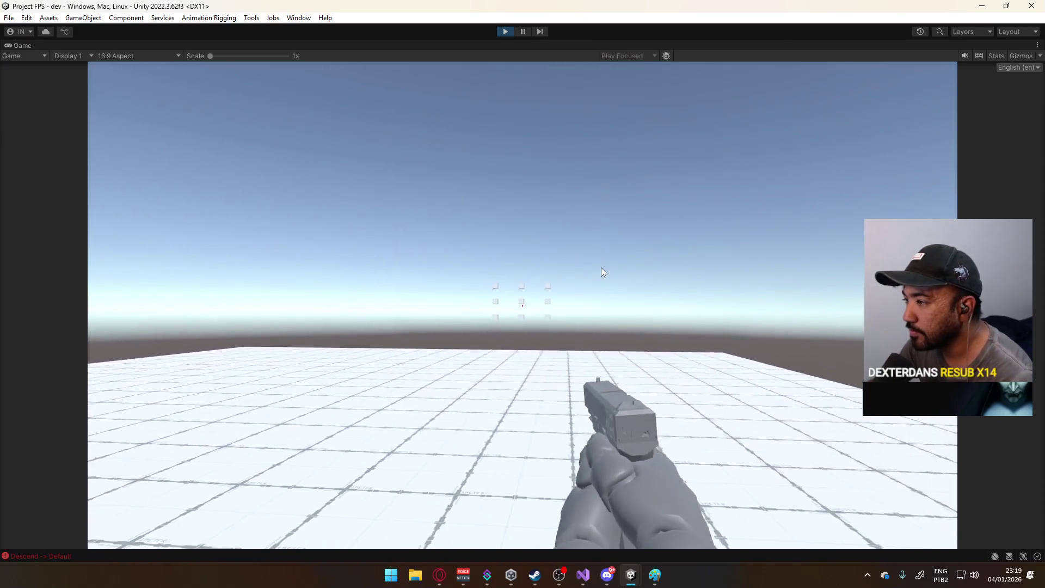
{"action": "key", "text": "w"}
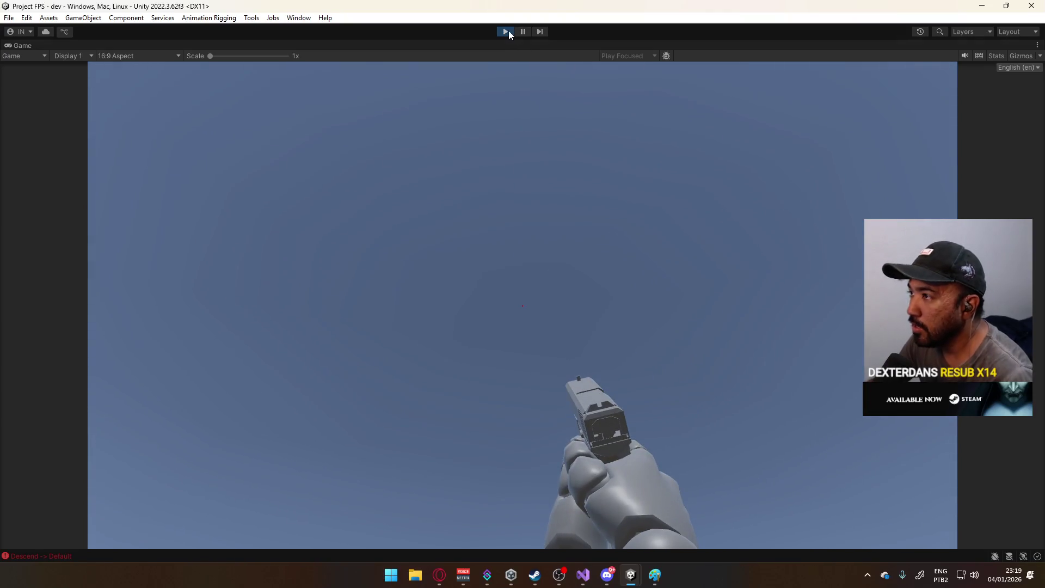
{"action": "left_click", "coordinate": [508, 32]}
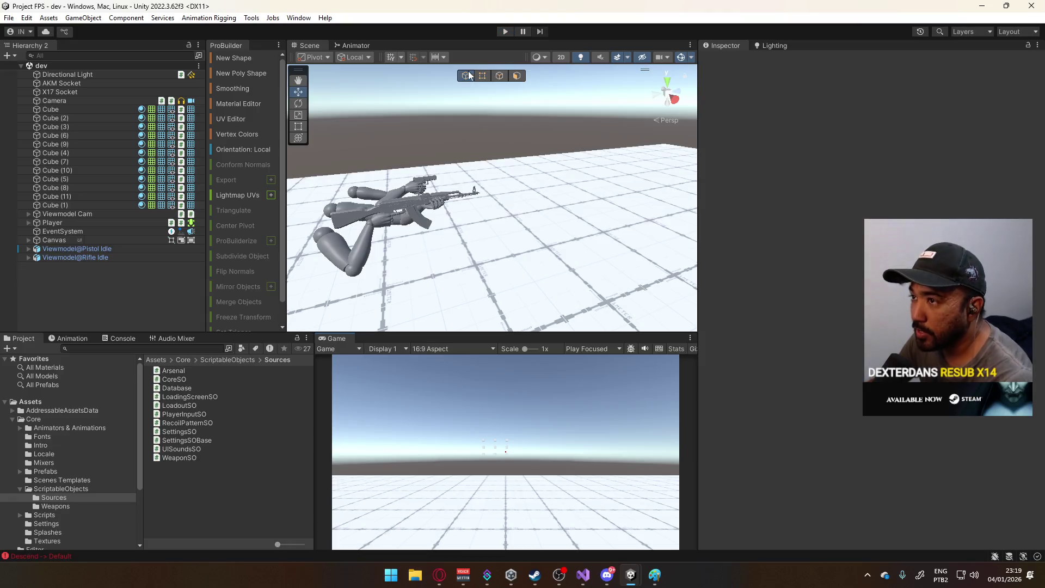
- Orbit the Scene view and open the ScriptableObjects > Weapons folder to view the AKM asset
{"action": "mouse_move", "coordinate": [331, 258]}
{"action": "left_mouse_down"}
{"action": "mouse_move", "coordinate": [436, 229]}
{"action": "mouse_move", "coordinate": [658, 214]}
{"action": "mouse_move", "coordinate": [686, 140]}
{"action": "mouse_move", "coordinate": [661, 164]}
{"action": "mouse_move", "coordinate": [619, 158]}
{"action": "mouse_move", "coordinate": [564, 216]}
{"action": "mouse_move", "coordinate": [305, 196]}
{"action": "mouse_move", "coordinate": [337, 188]}
{"action": "mouse_move", "coordinate": [364, 210]}
{"action": "mouse_move", "coordinate": [529, 217]}
{"action": "mouse_move", "coordinate": [627, 260]}
{"action": "left_mouse_up"}
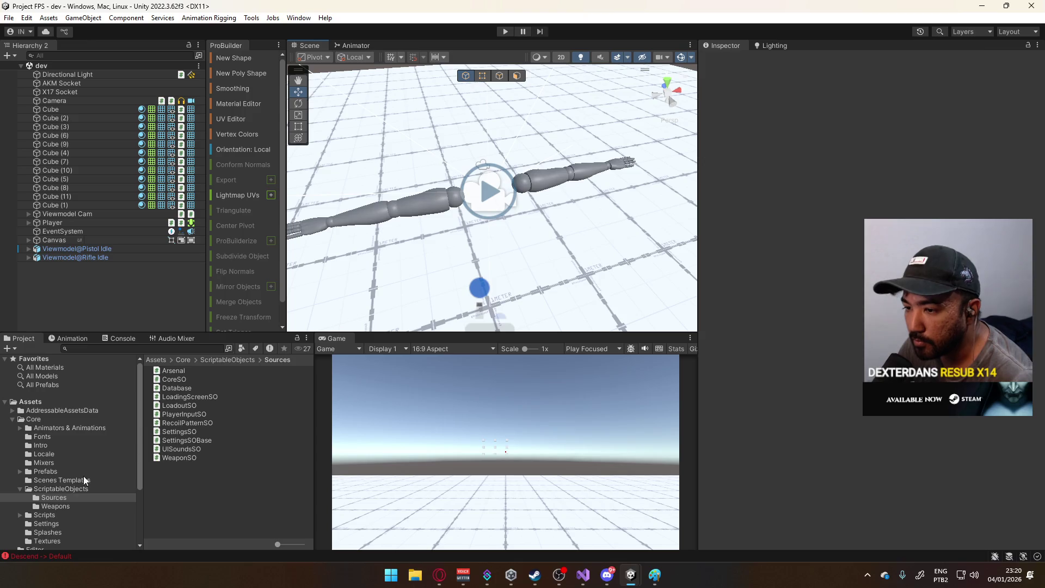
{"action": "left_click", "coordinate": [20, 489]}
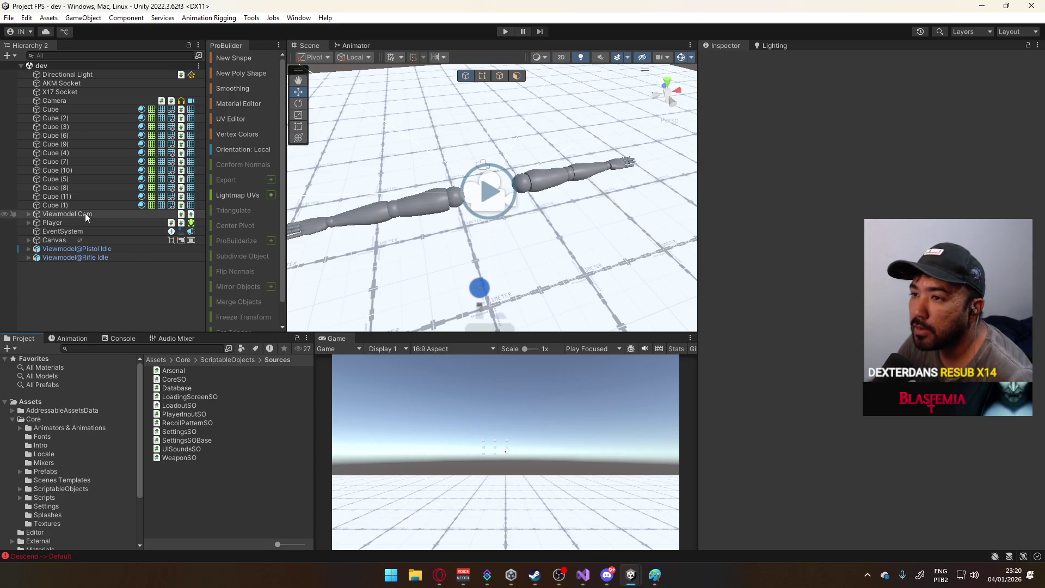
{"action": "left_click", "coordinate": [66, 489]}
{"action": "double_click", "coordinate": [190, 379]}
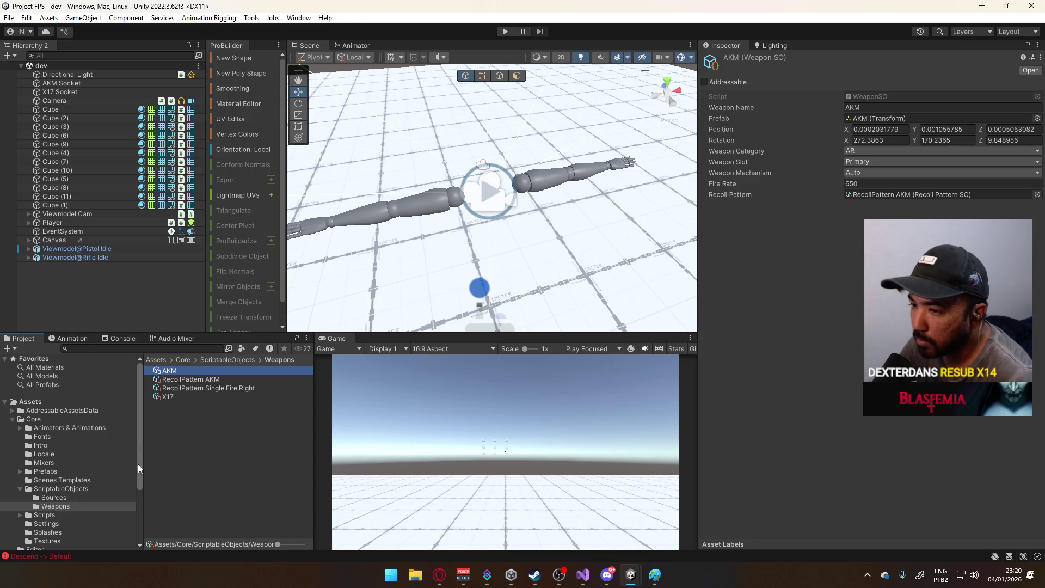
- Check LoadoutSO's Default Loadout Primary and Sidearm weapon IDs, then select the Player object
{"action": "left_click", "coordinate": [61, 489]}
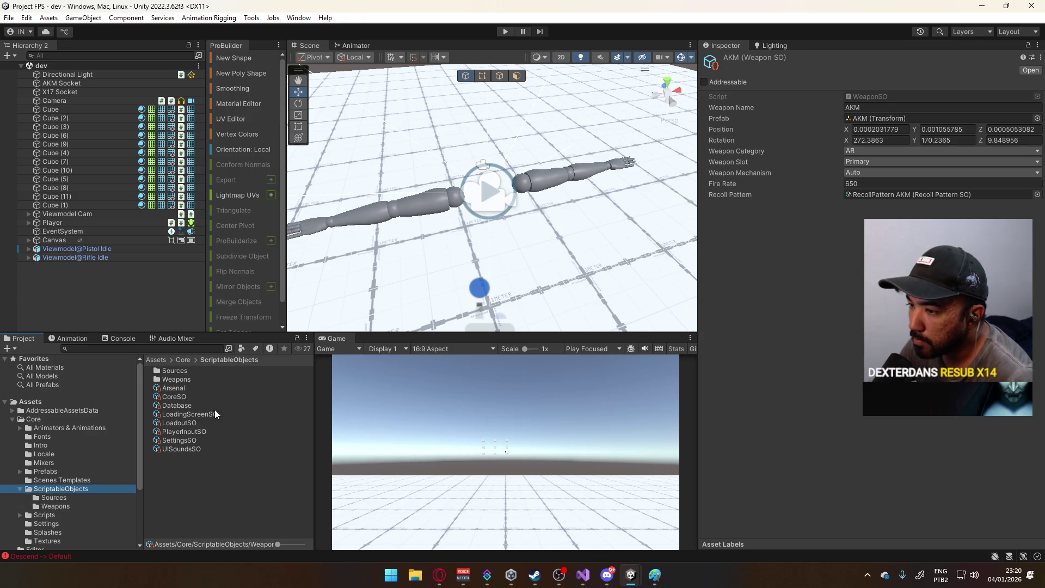
{"action": "left_click", "coordinate": [191, 421]}
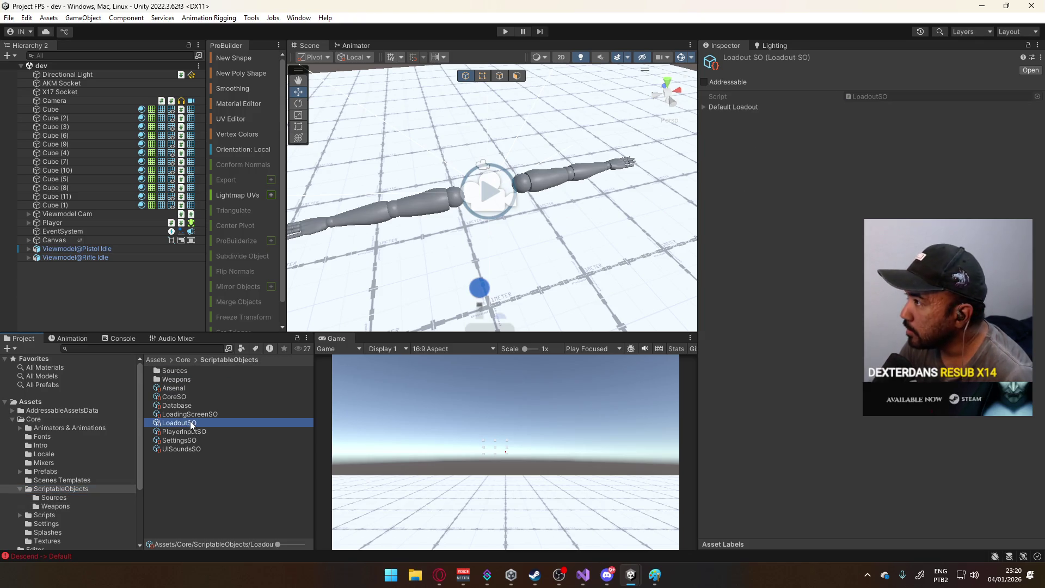
{"action": "left_click", "coordinate": [707, 106]}
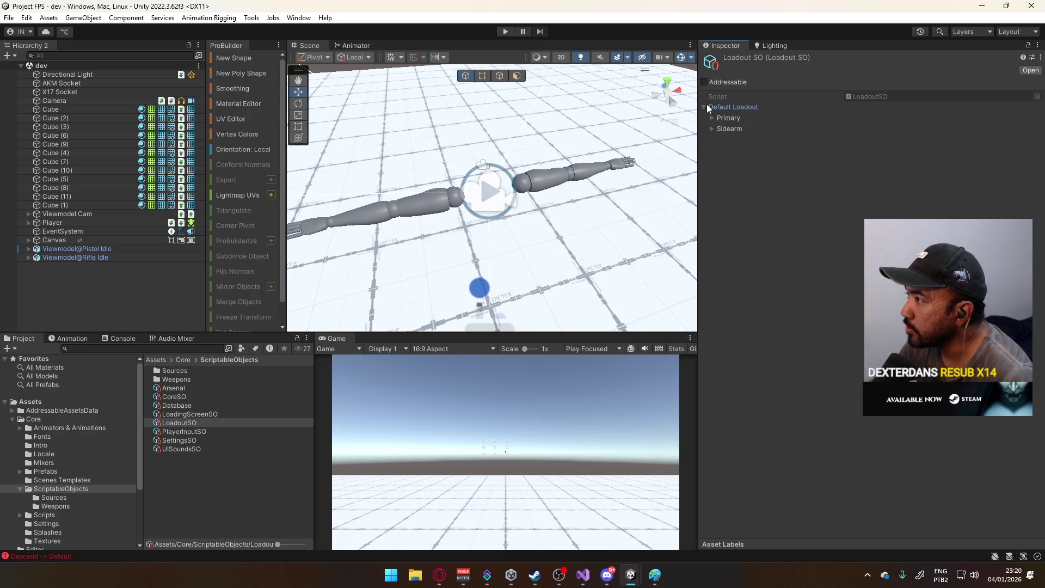
{"action": "left_click", "coordinate": [712, 118]}
{"action": "left_click", "coordinate": [712, 140]}
{"action": "left_click", "coordinate": [711, 140]}
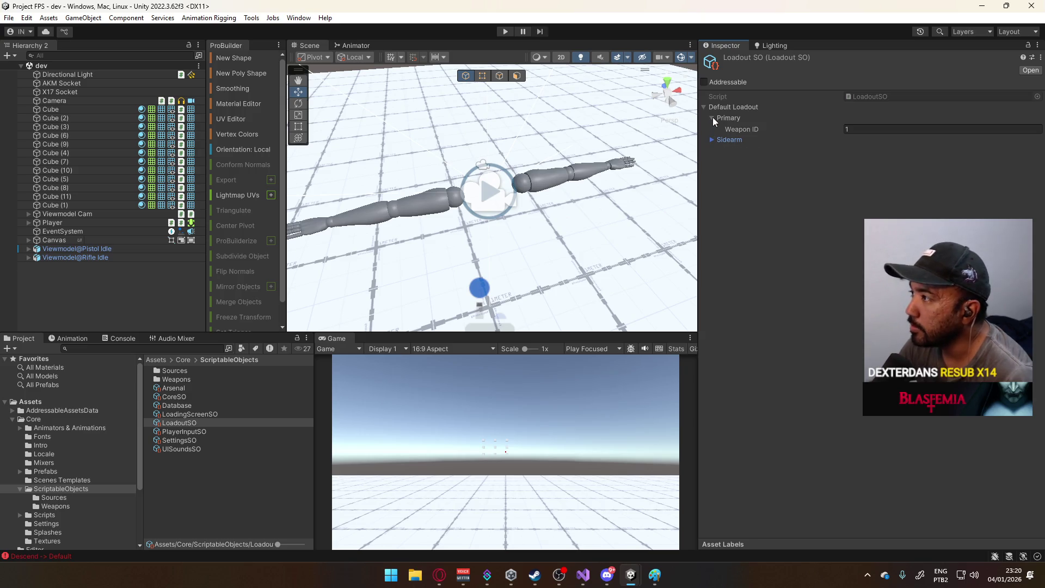
{"action": "left_click", "coordinate": [712, 118]}
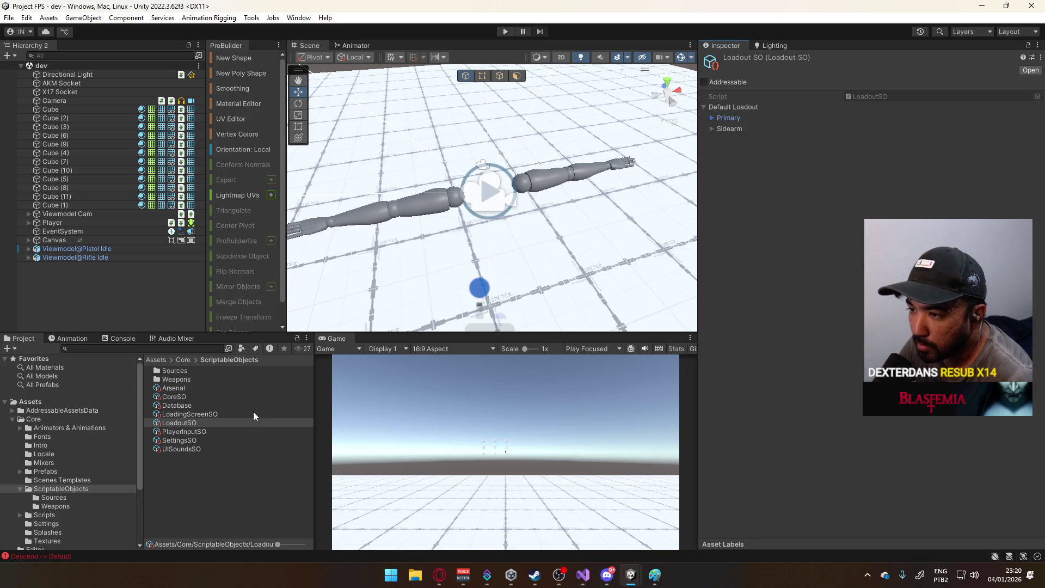
{"action": "left_click", "coordinate": [72, 221]}
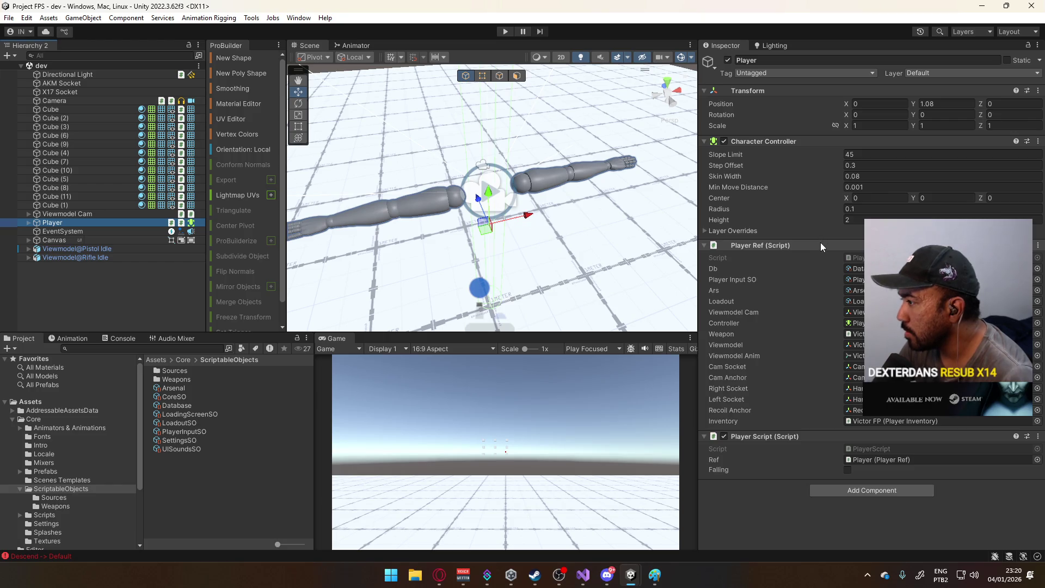
- Select Player's child Victor FP and open the PlayerInventory script in Visual Studio
{"action": "left_click", "coordinate": [873, 423]}
{"action": "left_click", "coordinate": [63, 232]}
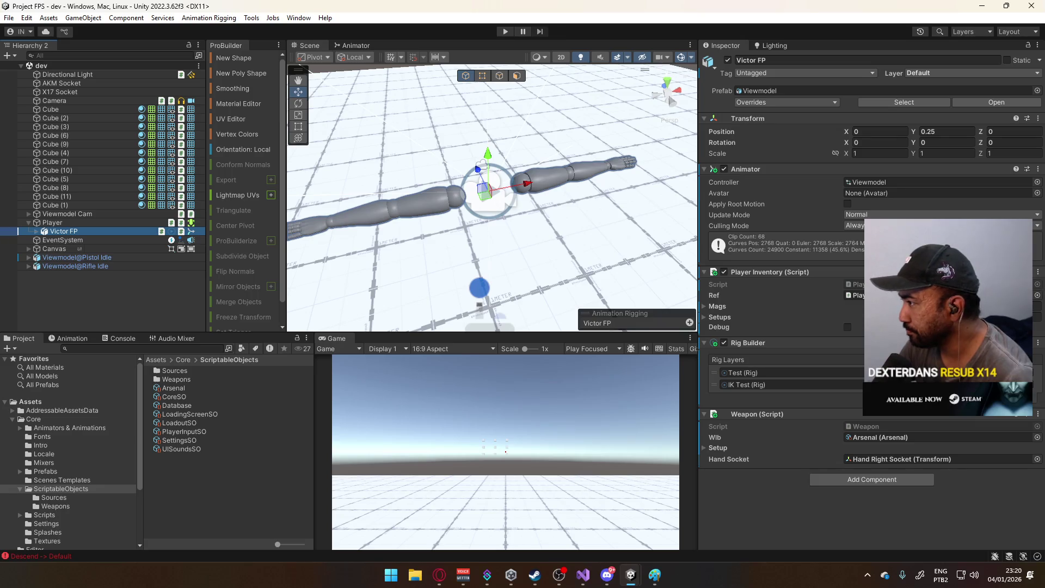
{"action": "left_click", "coordinate": [856, 284]}
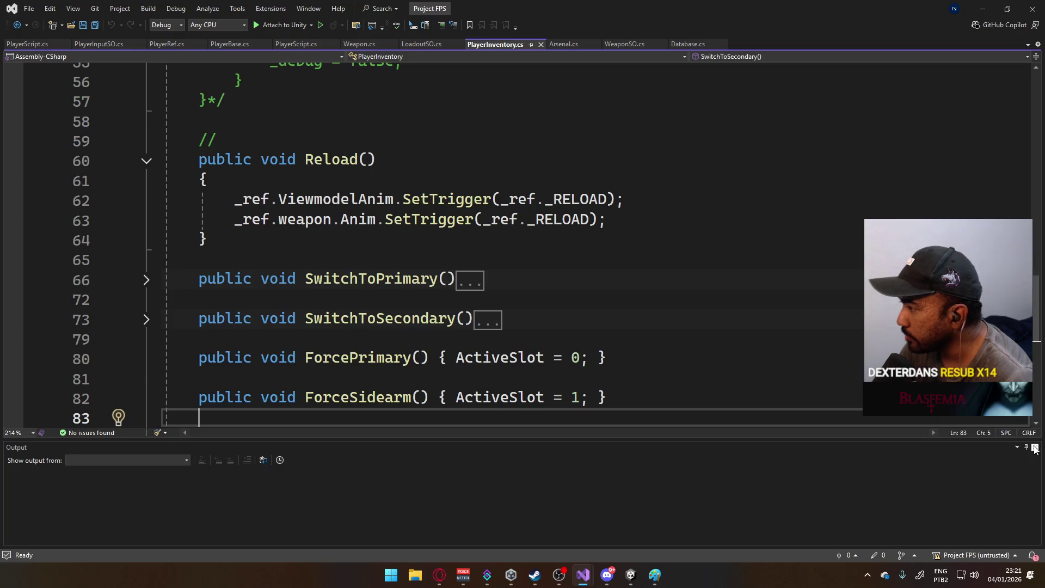
- Read through PlayerInventory, briefly expanding and folding SwitchToSecondary()
{"action": "scroll", "coordinate": [655, 310], "scroll_direction": "up", "scroll_amount": 14}
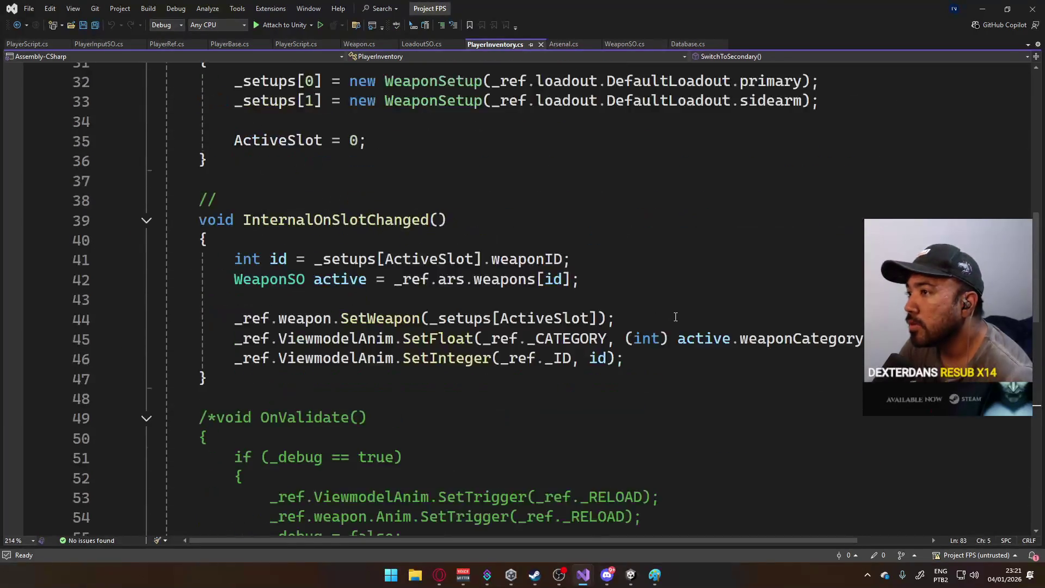
{"action": "scroll", "coordinate": [674, 316], "scroll_direction": "up", "scroll_amount": 4}
{"action": "scroll", "coordinate": [673, 317], "scroll_direction": "down", "scroll_amount": 7}
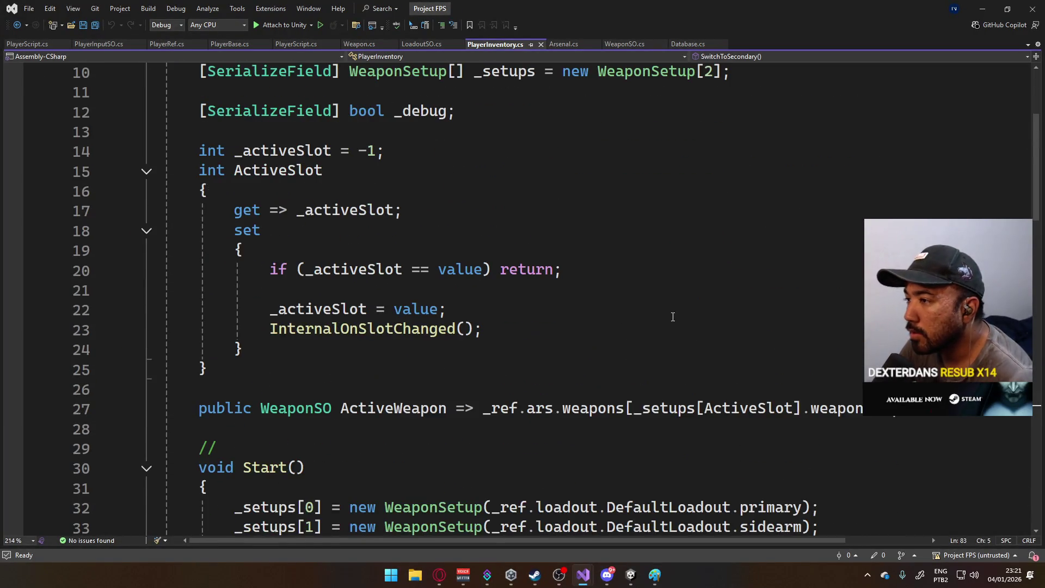
{"action": "scroll", "coordinate": [671, 321], "scroll_direction": "down", "scroll_amount": 7}
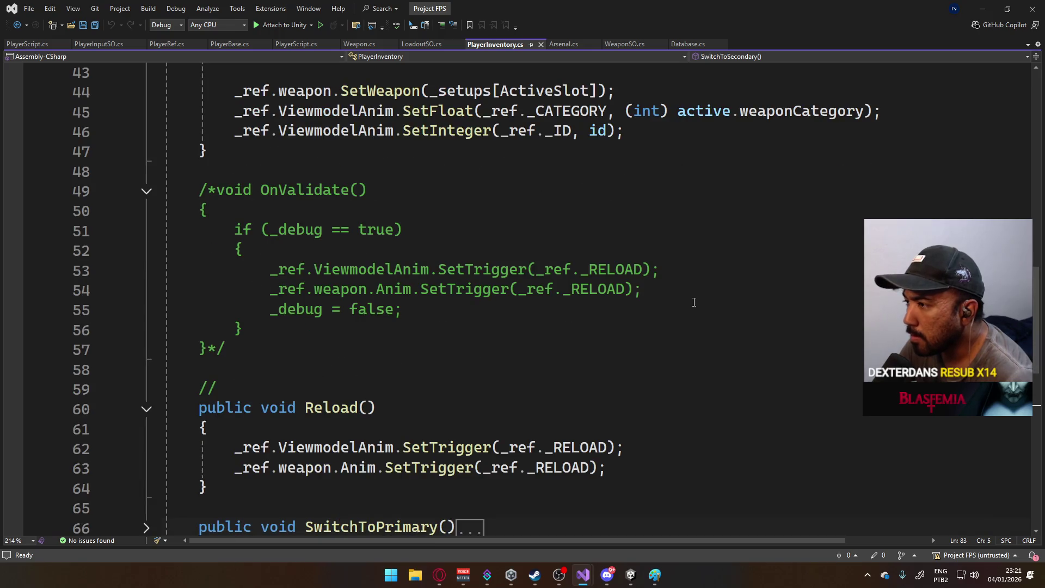
{"action": "scroll", "coordinate": [691, 307], "scroll_direction": "down", "scroll_amount": 4}
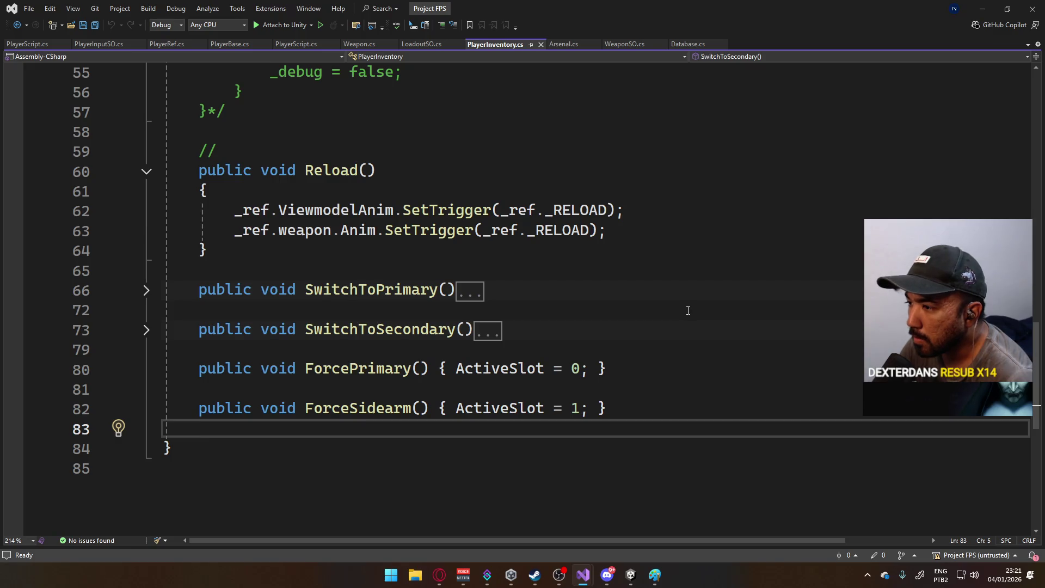
{"action": "left_click", "coordinate": [147, 331]}
{"action": "left_click", "coordinate": [147, 331]}
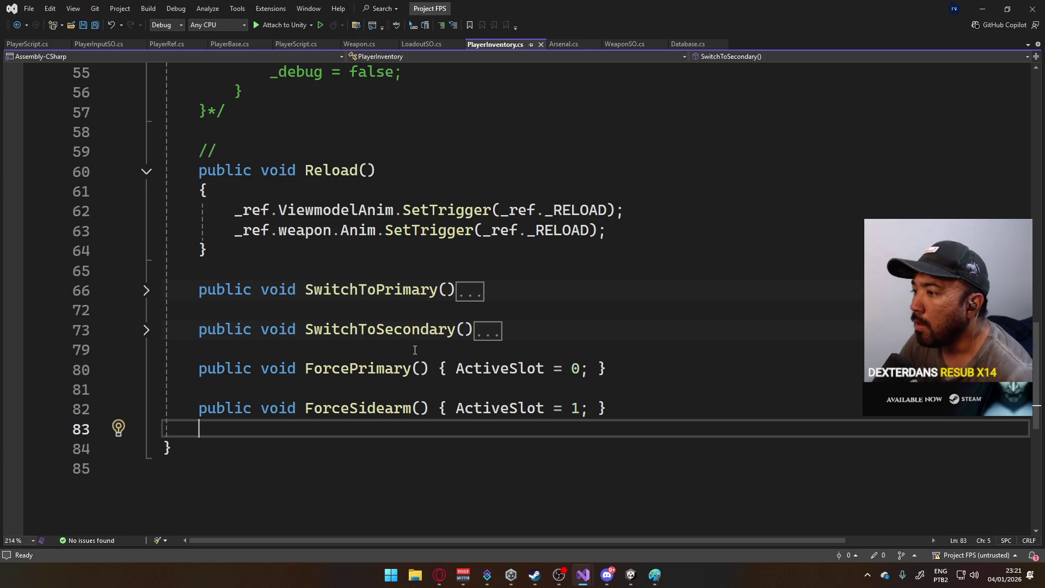
{"action": "scroll", "coordinate": [414, 349], "scroll_direction": "up", "scroll_amount": 11}
{"action": "scroll", "coordinate": [423, 349], "scroll_direction": "up", "scroll_amount": 7}
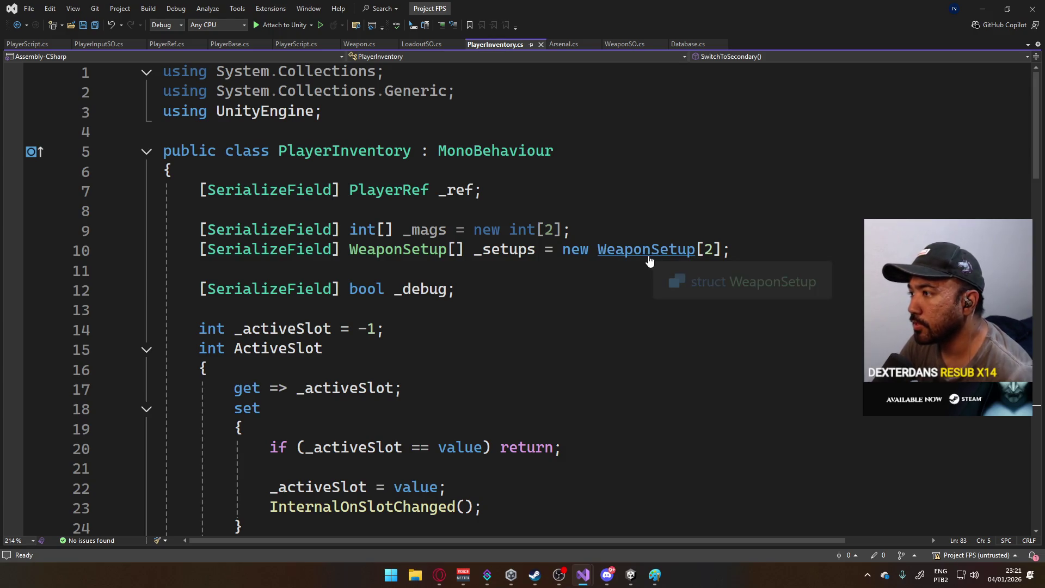
- Jump to the WeaponSetup struct definition and read through its code
{"action": "left_click", "coordinate": [654, 255], "text": "ctrl"}
{"action": "left_click", "coordinate": [146, 250]}
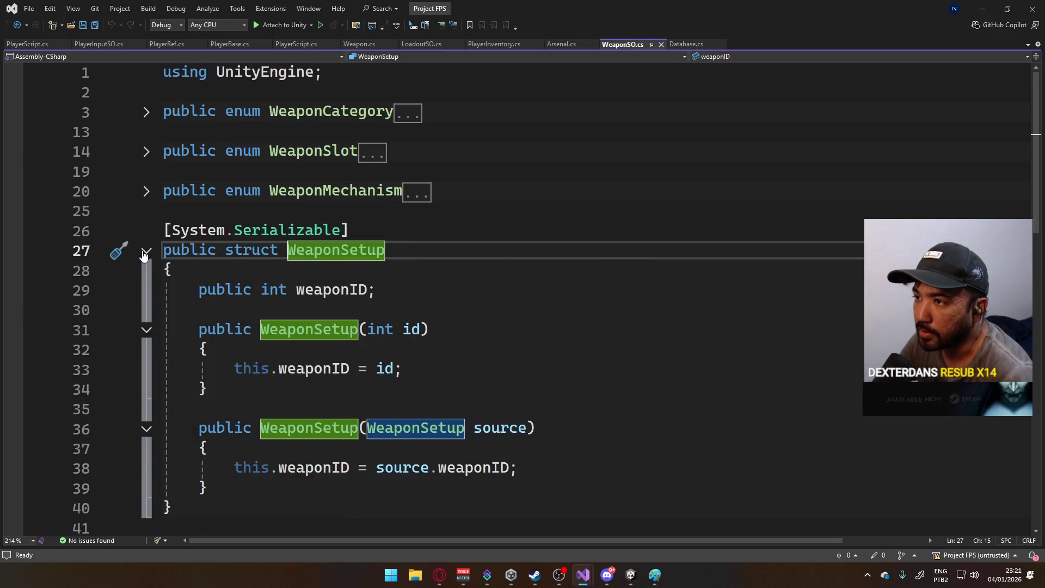
{"action": "scroll", "coordinate": [590, 290], "scroll_direction": "down", "scroll_amount": 1}
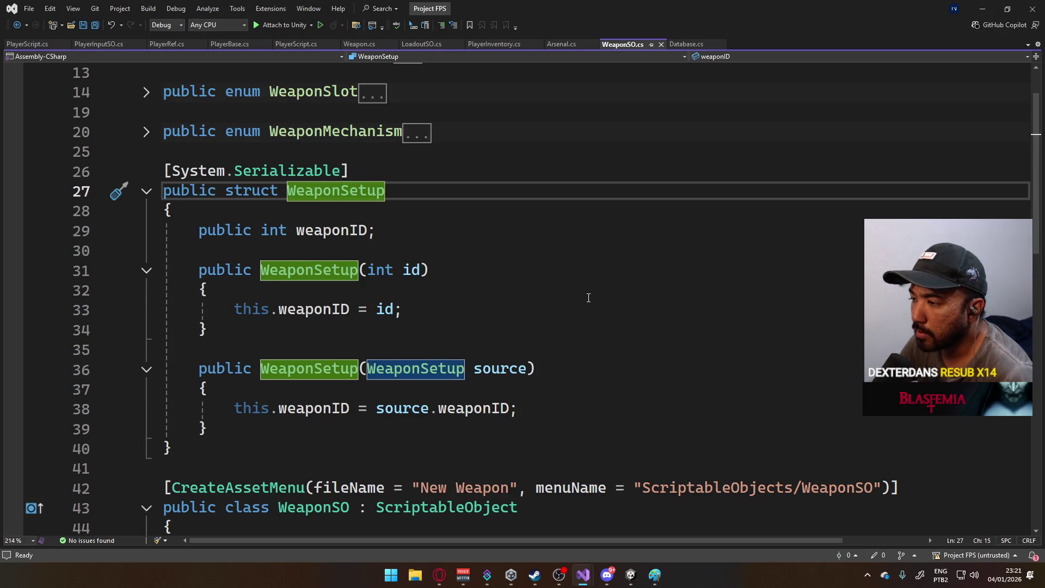
{"action": "scroll", "coordinate": [460, 296], "scroll_direction": "down", "scroll_amount": 5}
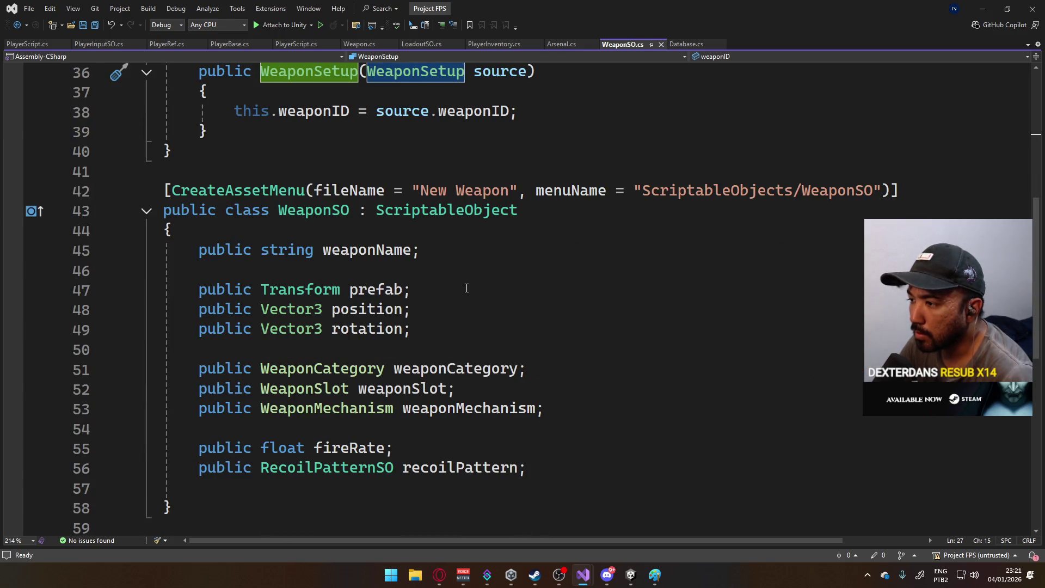
{"action": "scroll", "coordinate": [466, 288], "scroll_direction": "down", "scroll_amount": 3}
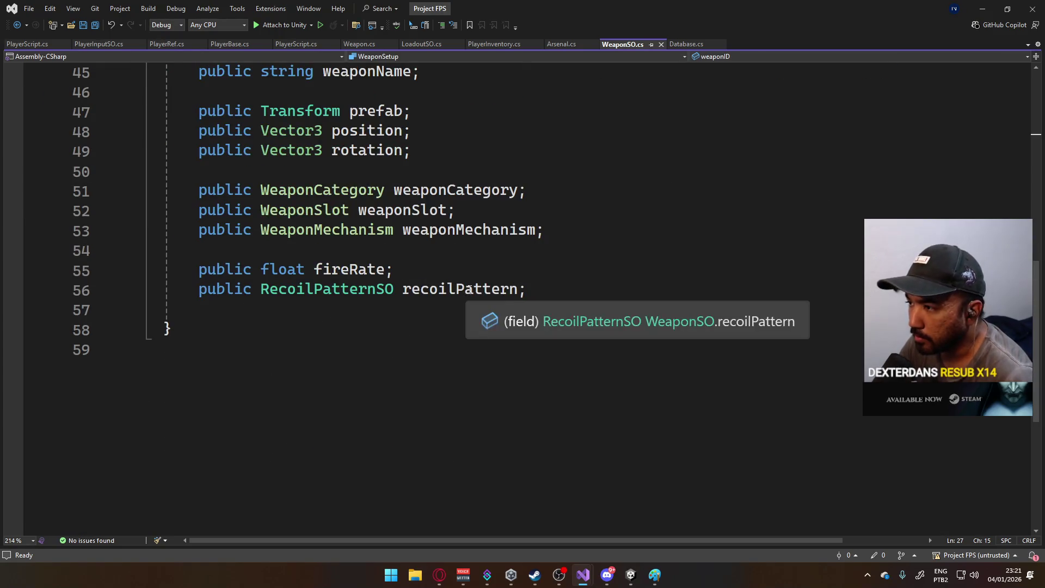
{"action": "scroll", "coordinate": [610, 296], "scroll_direction": "up", "scroll_amount": 2}
{"action": "scroll", "coordinate": [607, 300], "scroll_direction": "up", "scroll_amount": 5}
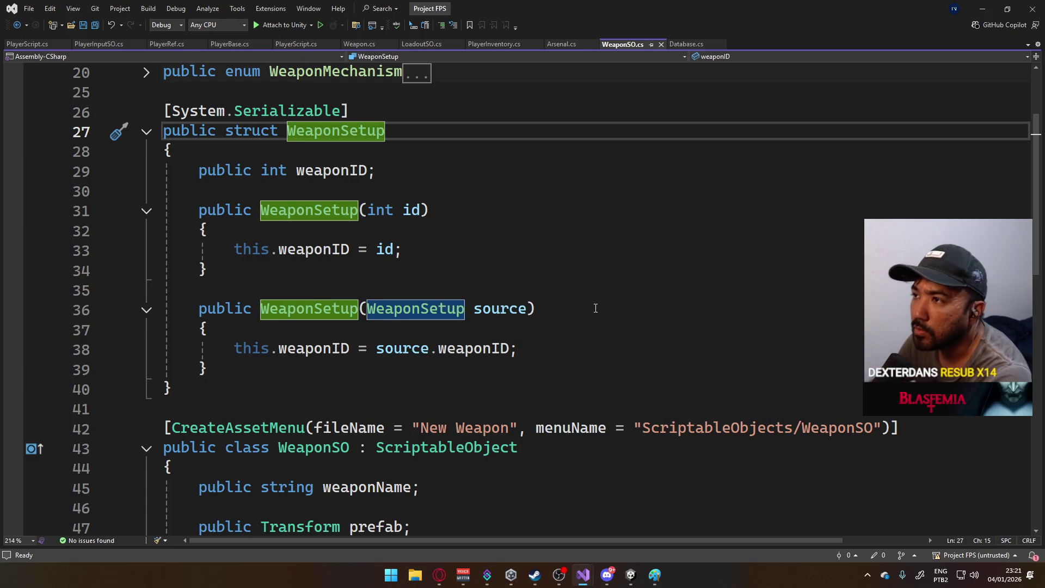
{"action": "scroll", "coordinate": [319, 233], "scroll_direction": "up", "scroll_amount": 2}
- Expand and collapse the WeaponCategory and WeaponSlot enums, then scroll to the WeaponSO class
{"action": "left_click", "coordinate": [146, 112]}
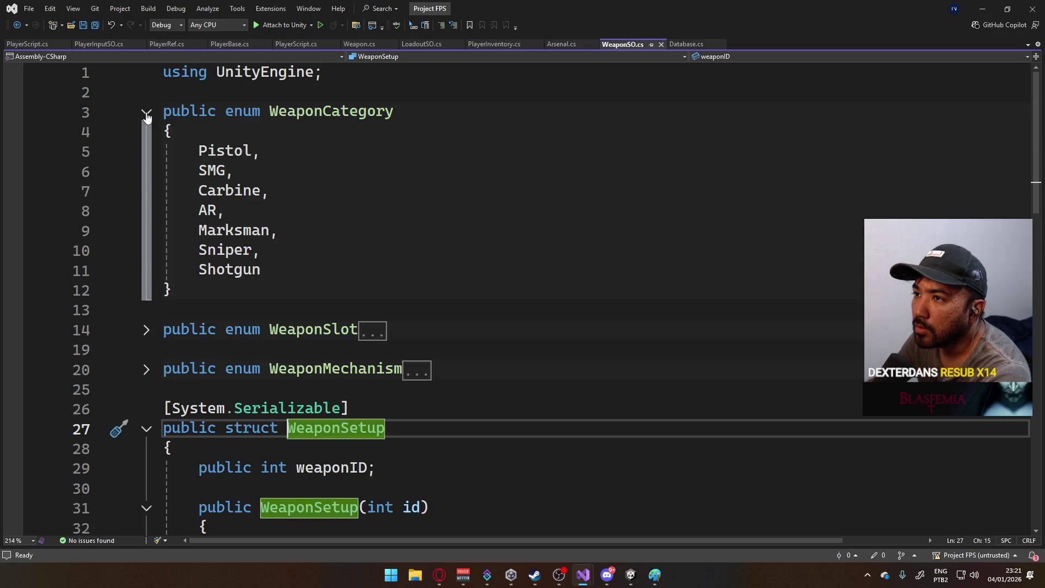
{"action": "left_click", "coordinate": [146, 111]}
{"action": "left_click", "coordinate": [158, 119]}
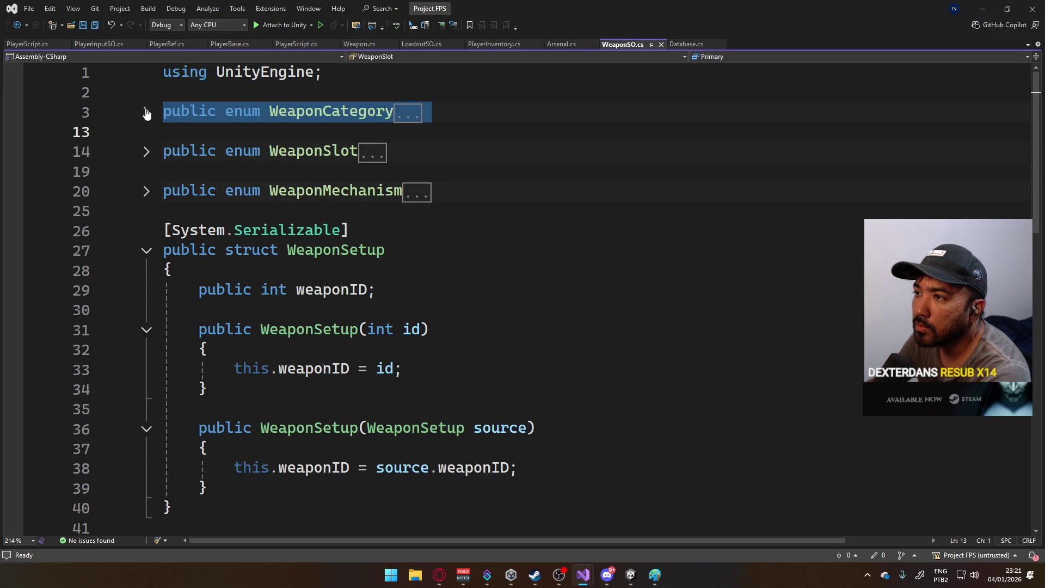
{"action": "left_click", "coordinate": [146, 111]}
{"action": "left_click", "coordinate": [146, 112]}
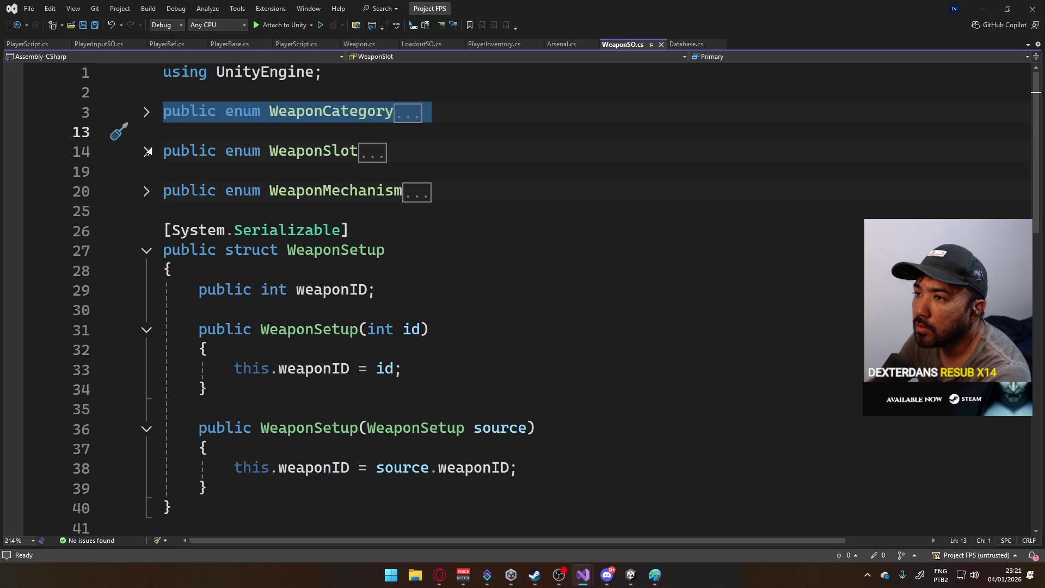
{"action": "left_click", "coordinate": [147, 152]}
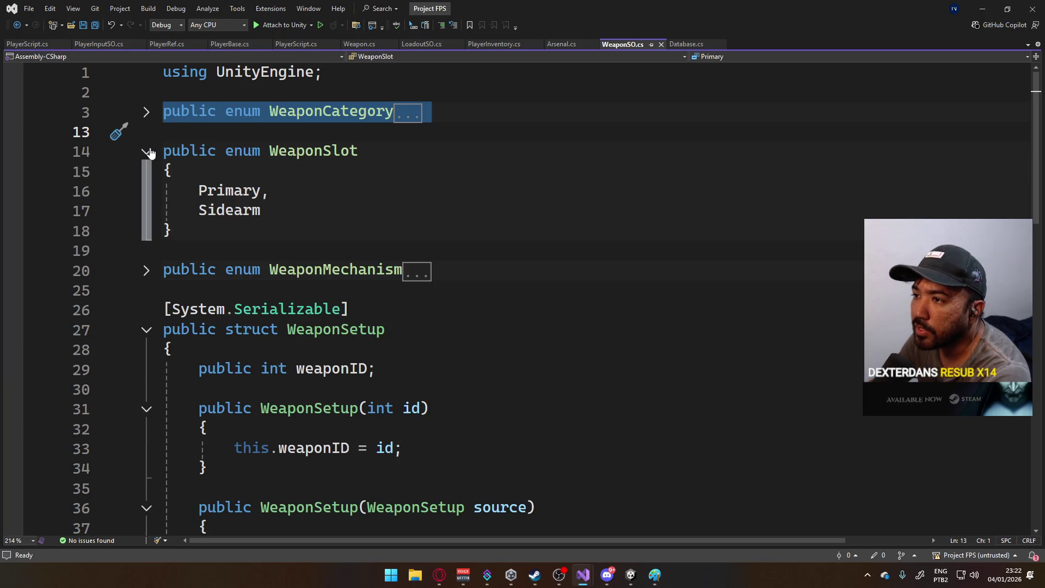
{"action": "left_click", "coordinate": [148, 152]}
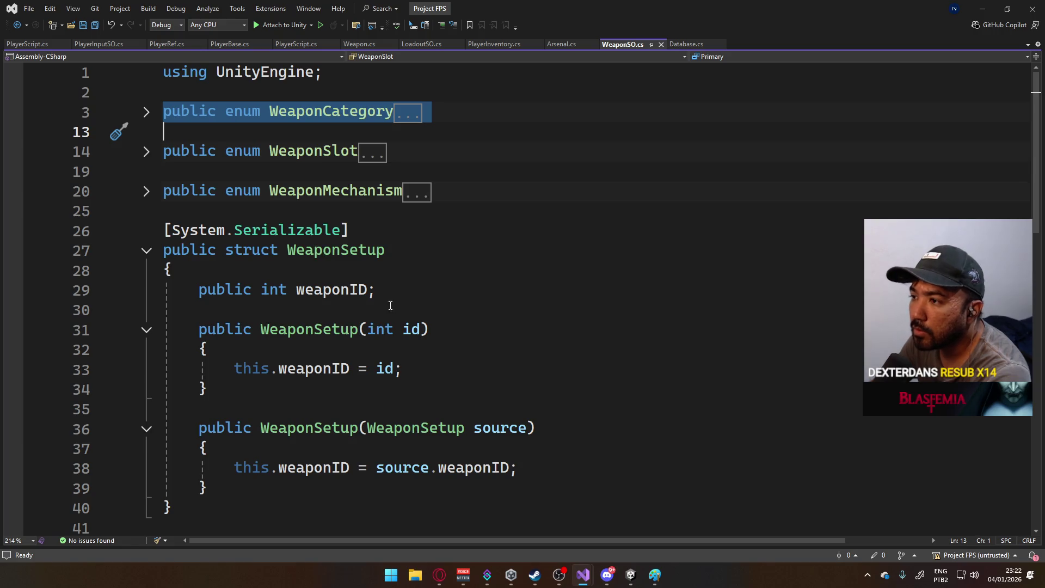
{"action": "scroll", "coordinate": [425, 295], "scroll_direction": "down", "scroll_amount": 2}
{"action": "scroll", "coordinate": [425, 300], "scroll_direction": "down", "scroll_amount": 5}
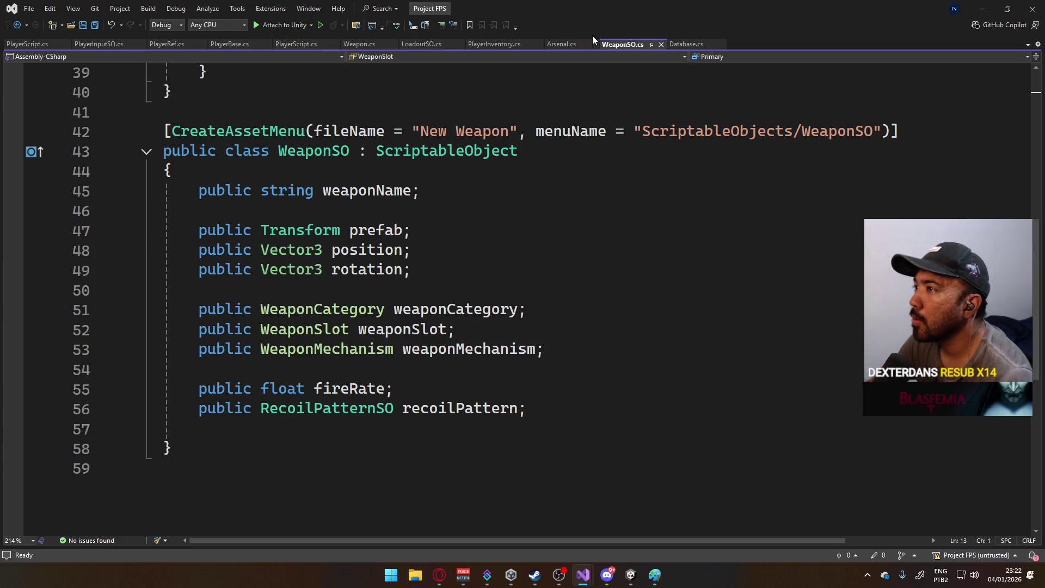
- Close WeaponSO.cs, review the Arsenal, PlayerInventory and LoadoutSO scripts, then return to Unity
{"action": "left_click", "coordinate": [661, 44]}
{"action": "left_click", "coordinate": [581, 44]}
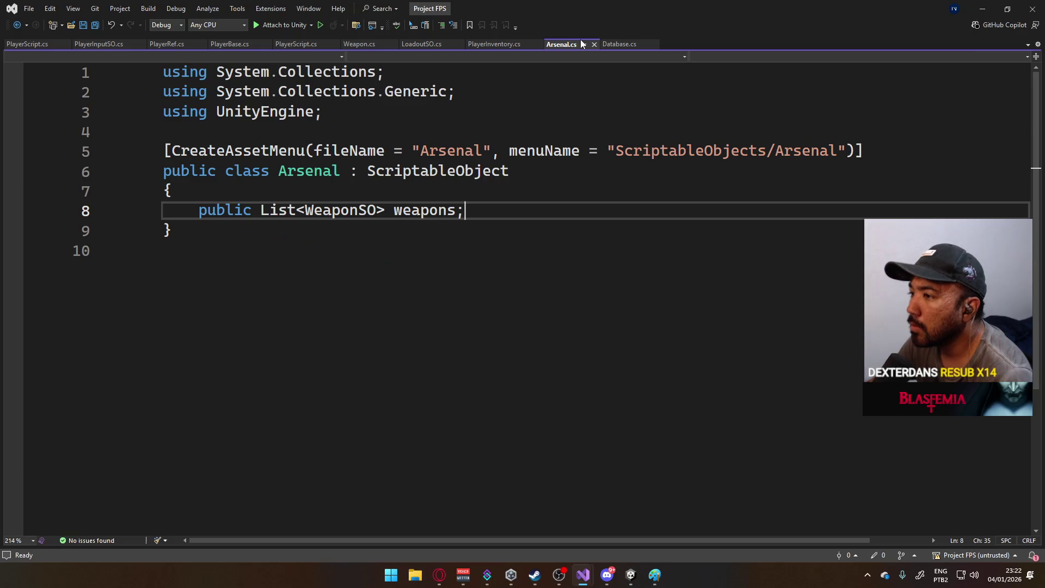
{"action": "left_click", "coordinate": [495, 44]}
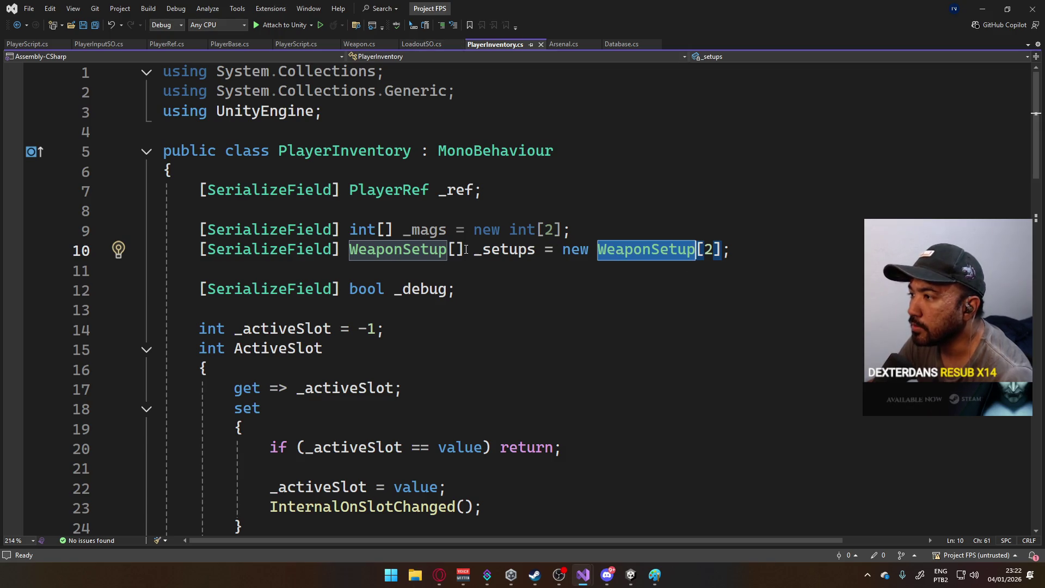
{"action": "left_click", "coordinate": [426, 43]}
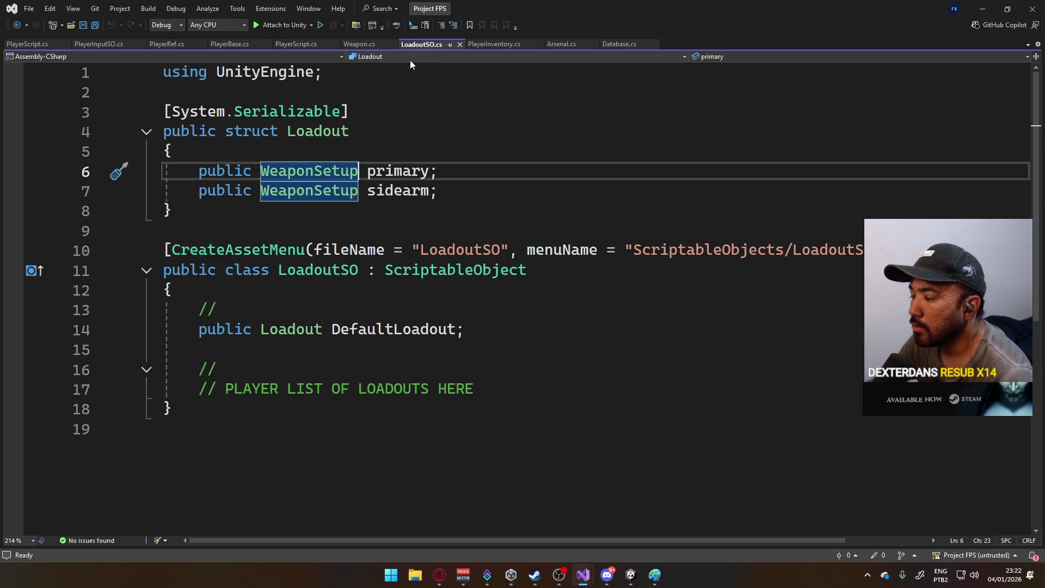
{"action": "left_click", "coordinate": [478, 47]}
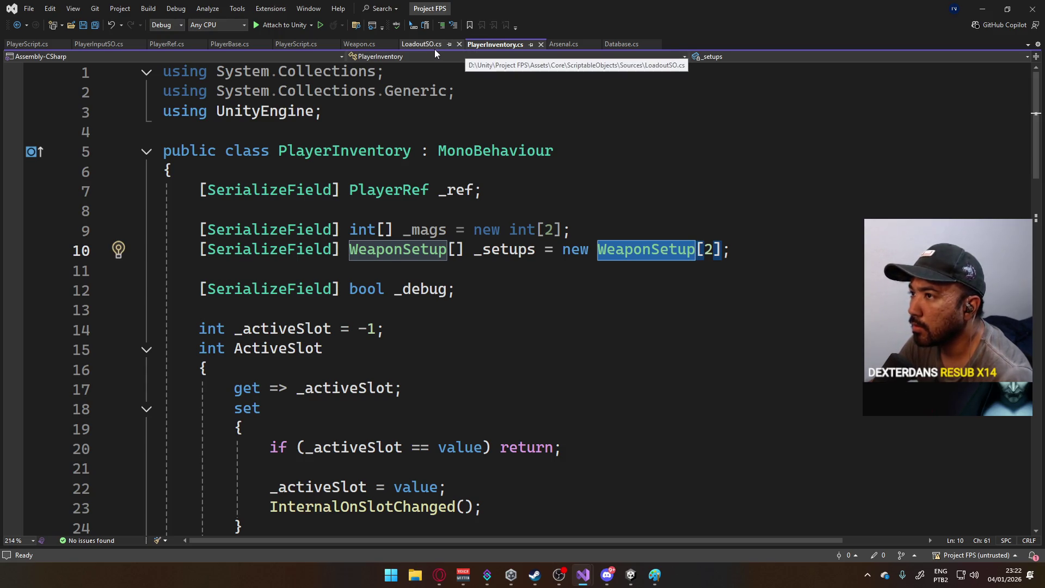
{"action": "mouse_move", "coordinate": [631, 575]}
{"action": "left_click", "coordinate": [687, 531]}
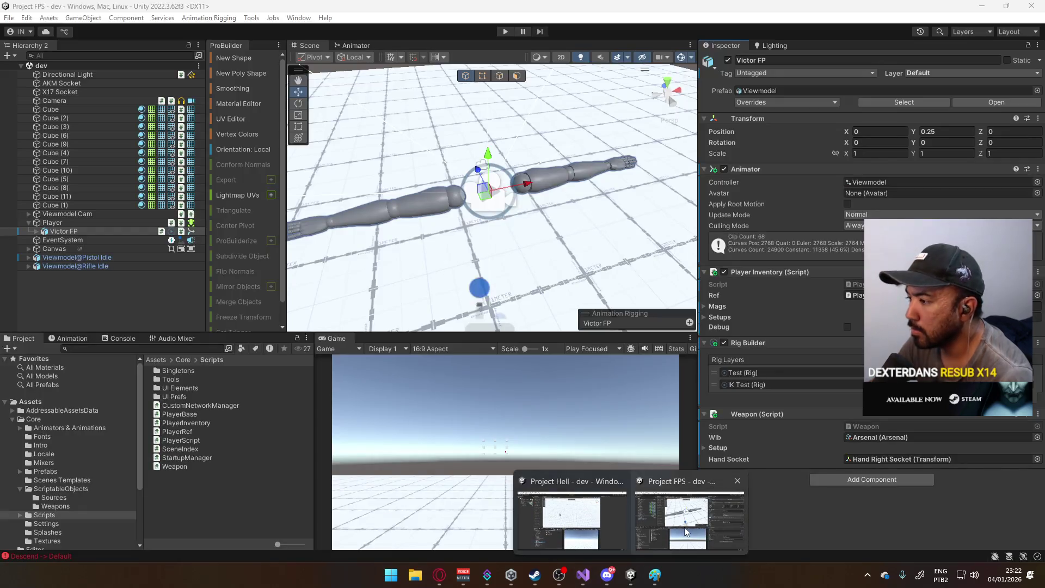
- Inspect LoadoutSO's Primary (ID 1) and Sidearm (ID 0) setups, then the Arsenal list with X17 and AKM
{"action": "left_click", "coordinate": [688, 531]}
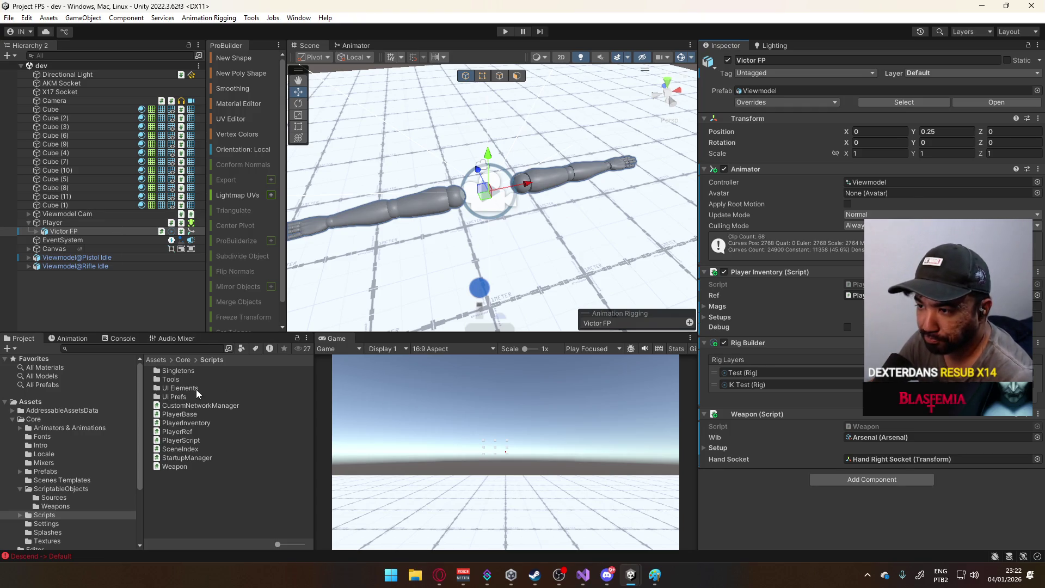
{"action": "double_click", "coordinate": [184, 379]}
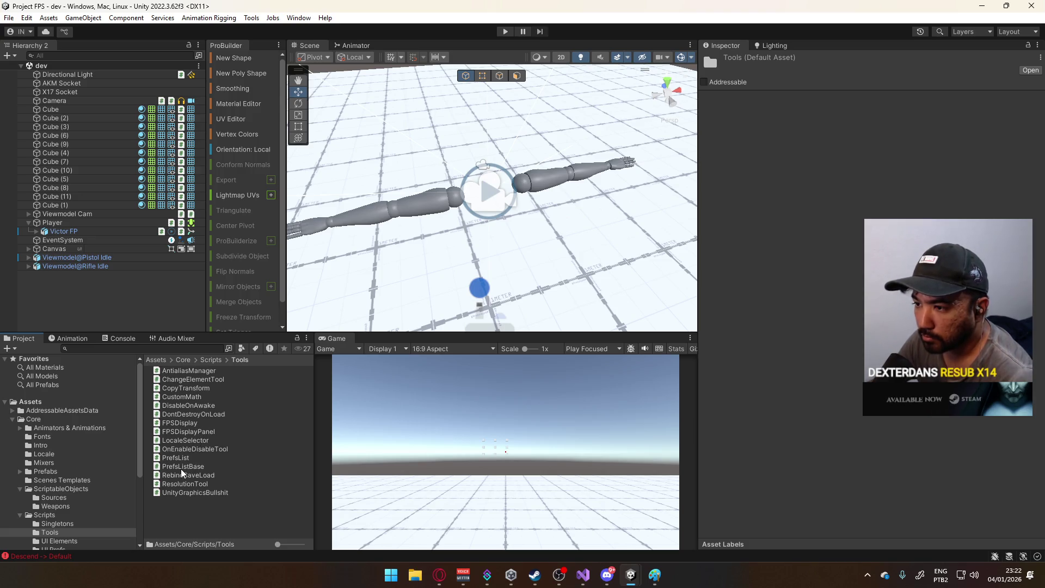
{"action": "left_click", "coordinate": [71, 489]}
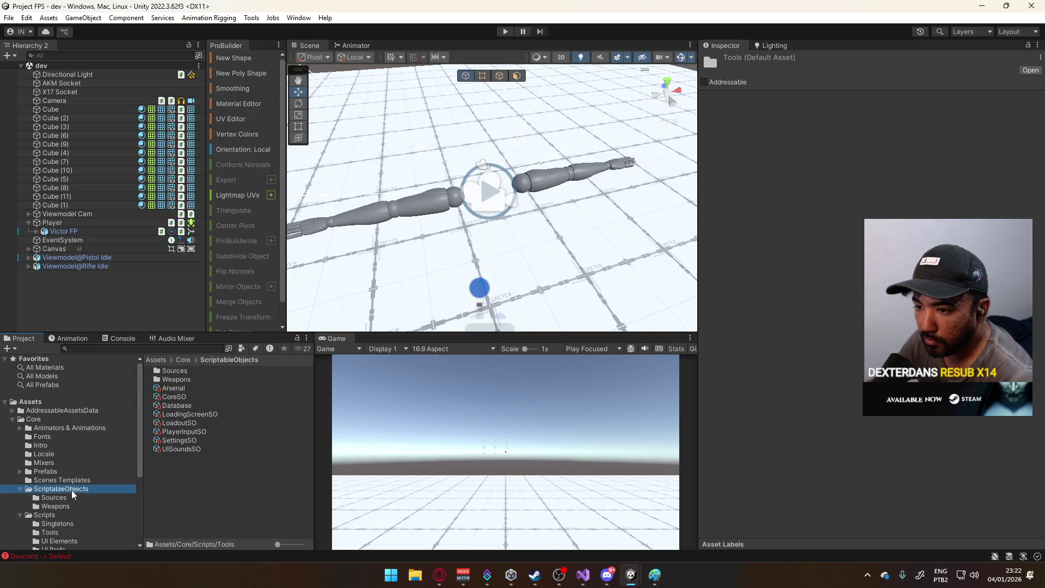
{"action": "left_click", "coordinate": [186, 423]}
{"action": "left_click", "coordinate": [712, 116]}
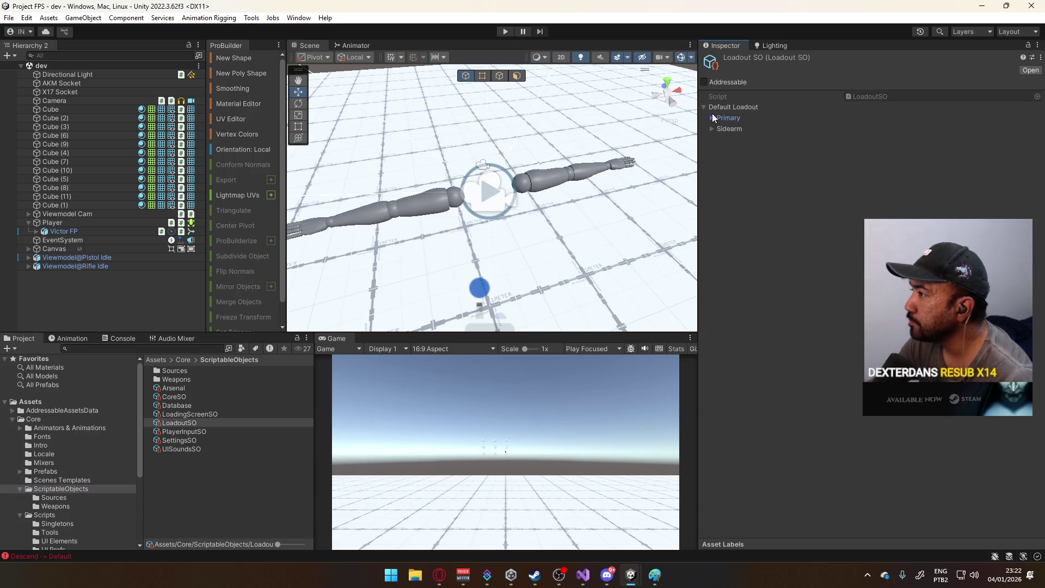
{"action": "left_click", "coordinate": [718, 140]}
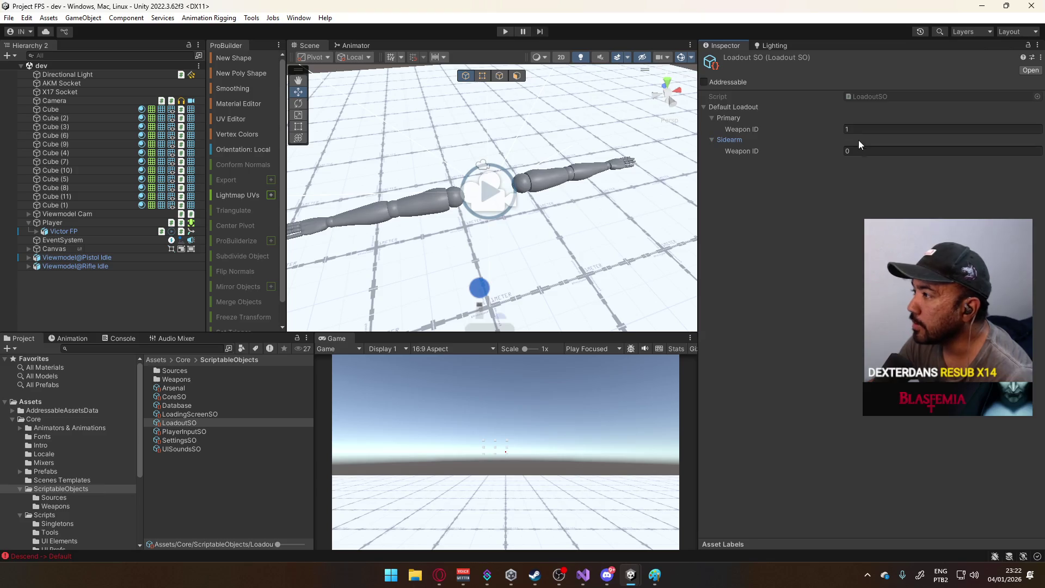
{"action": "left_click", "coordinate": [184, 387]}
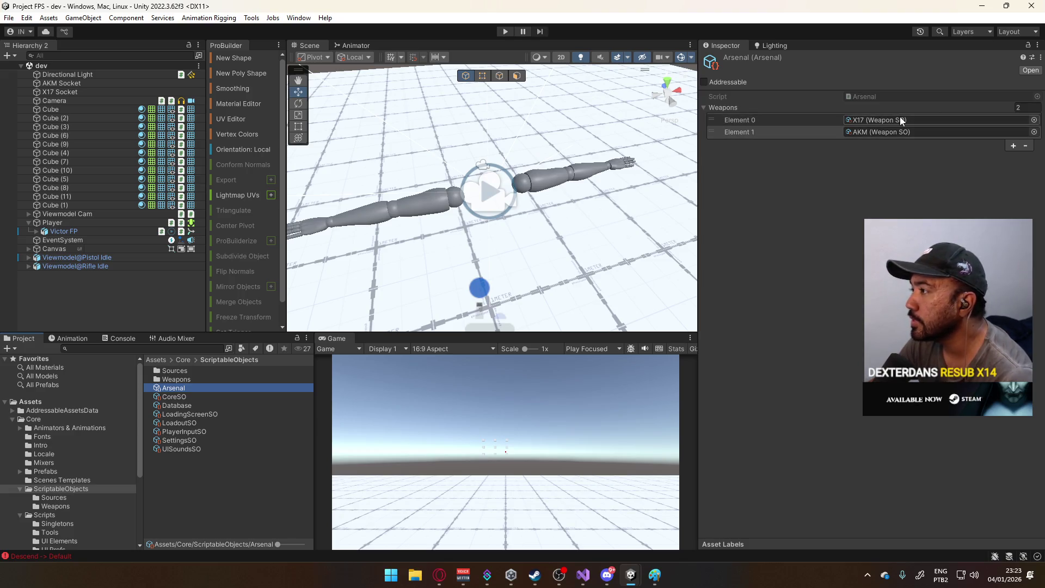
{"action": "left_click", "coordinate": [877, 132]}
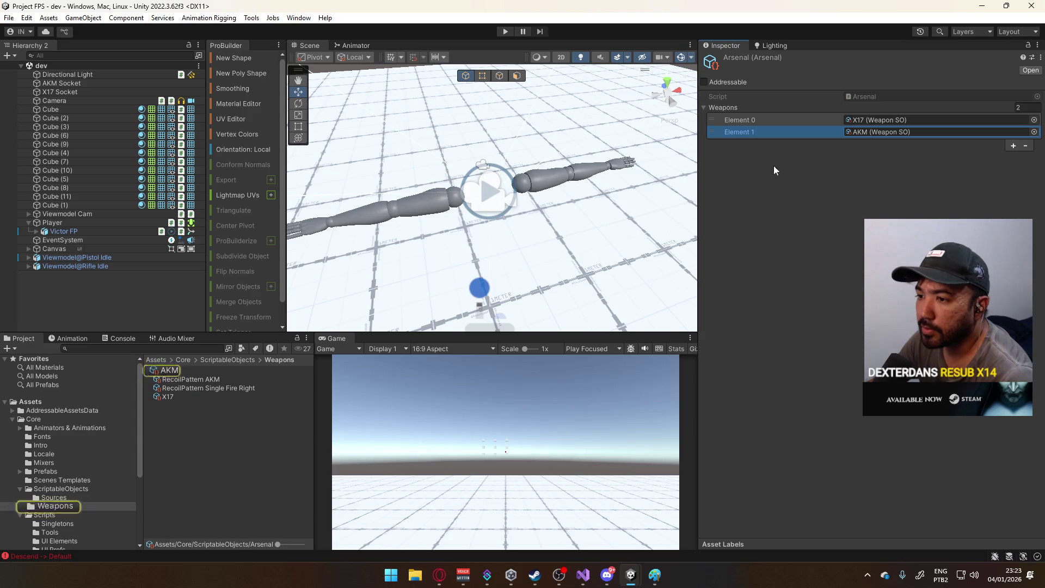
- Inspect the AKM asset (AR, Primary slot, Auto, fire rate 650), glancing briefly at Visual Studio
{"action": "left_click", "coordinate": [191, 370]}
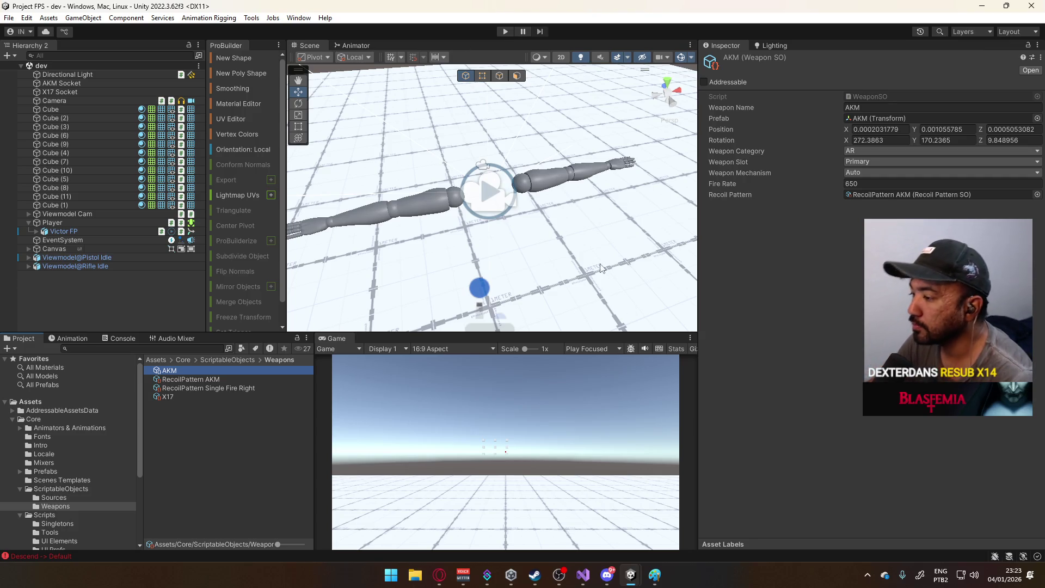
{"action": "mouse_move", "coordinate": [583, 575]}
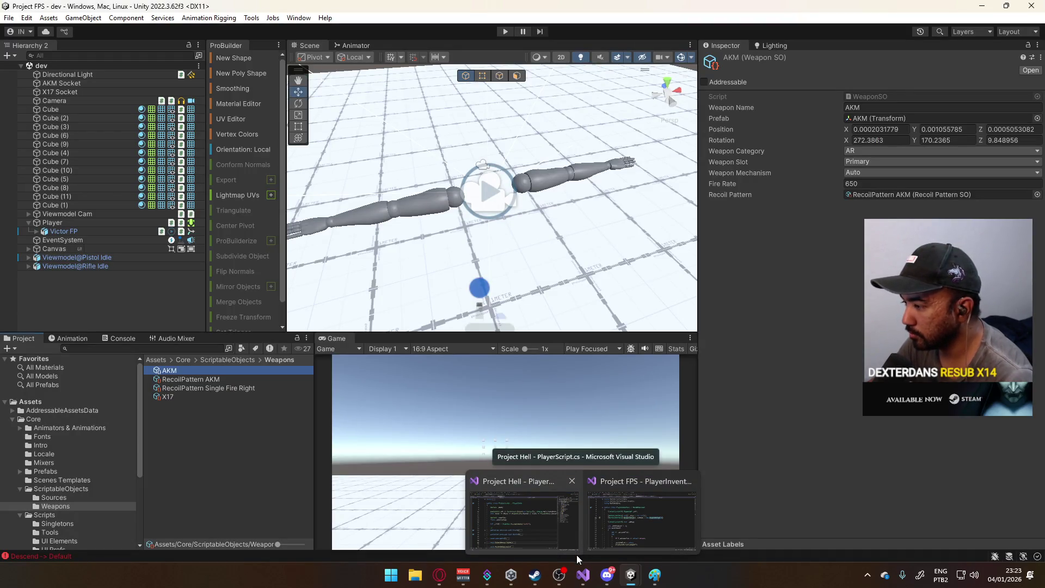
{"action": "left_click", "coordinate": [584, 572]}
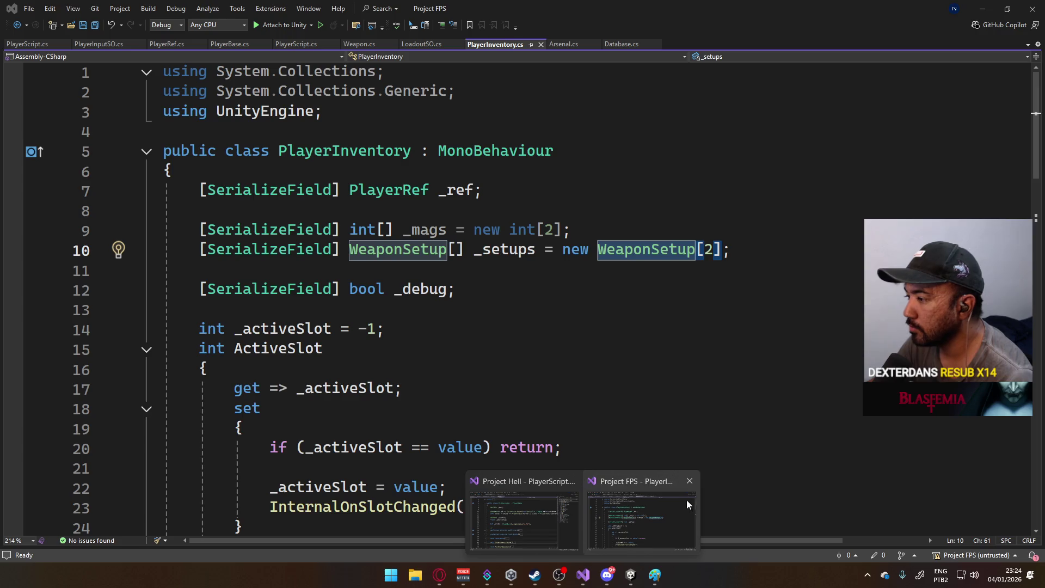
{"action": "left_click", "coordinate": [687, 500]}
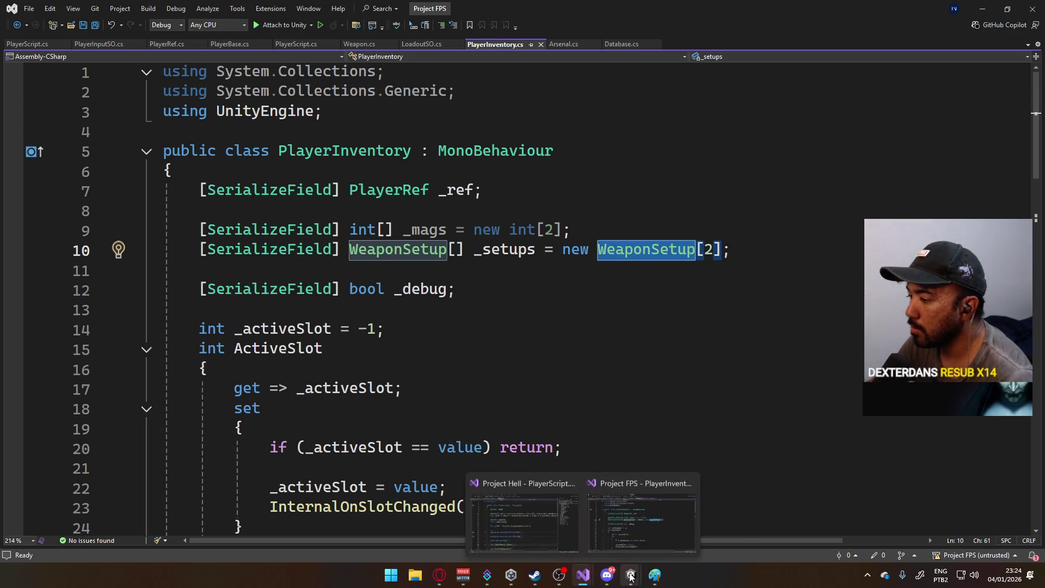
{"action": "mouse_move", "coordinate": [632, 575]}
{"action": "left_click", "coordinate": [685, 536]}
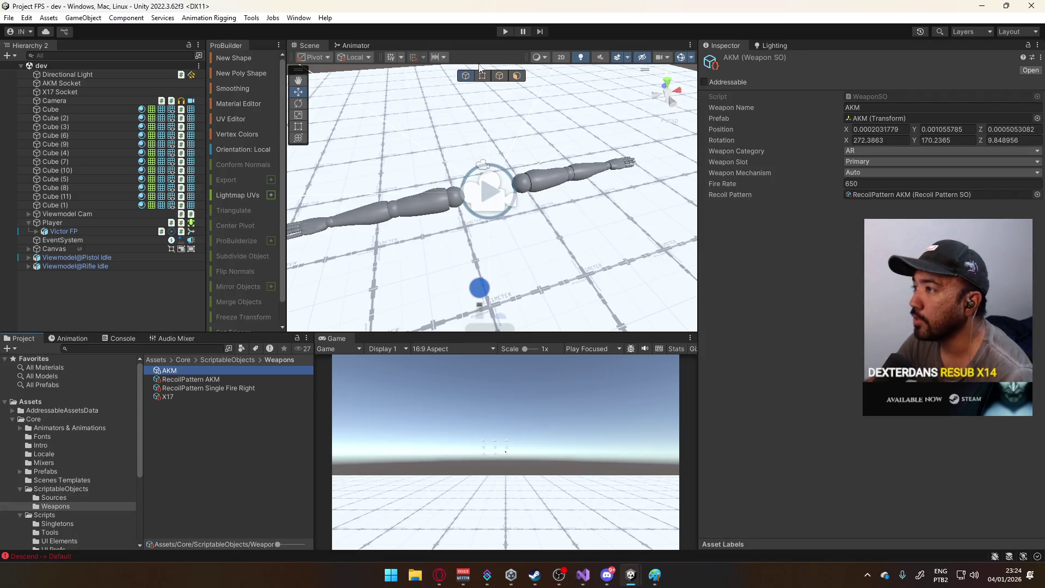
- Play the game in a maximized Game view and press 2 to swap the AKM for the pistol
{"action": "left_click", "coordinate": [501, 34]}
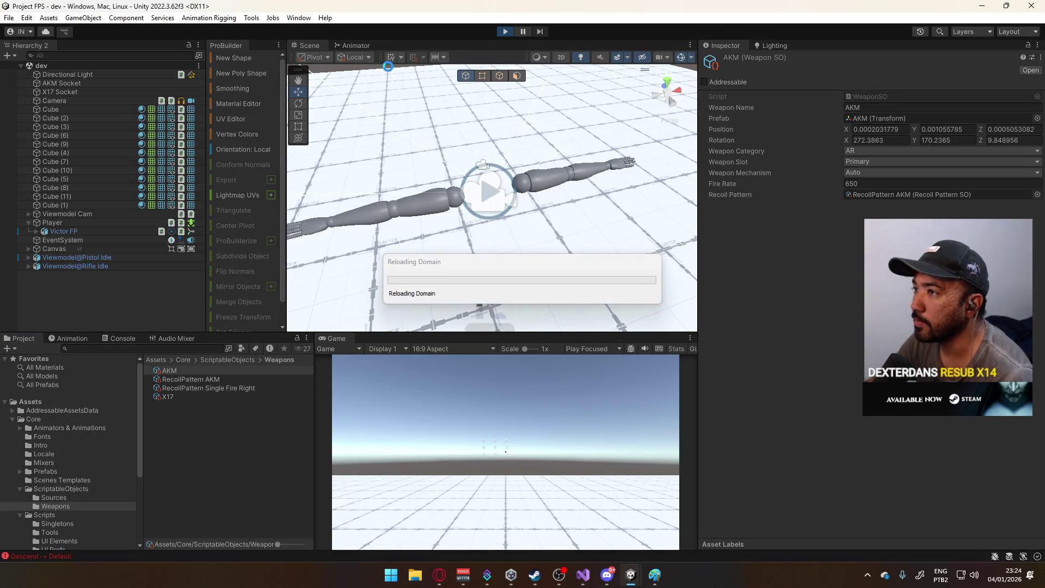
{"action": "right_click", "coordinate": [351, 338]}
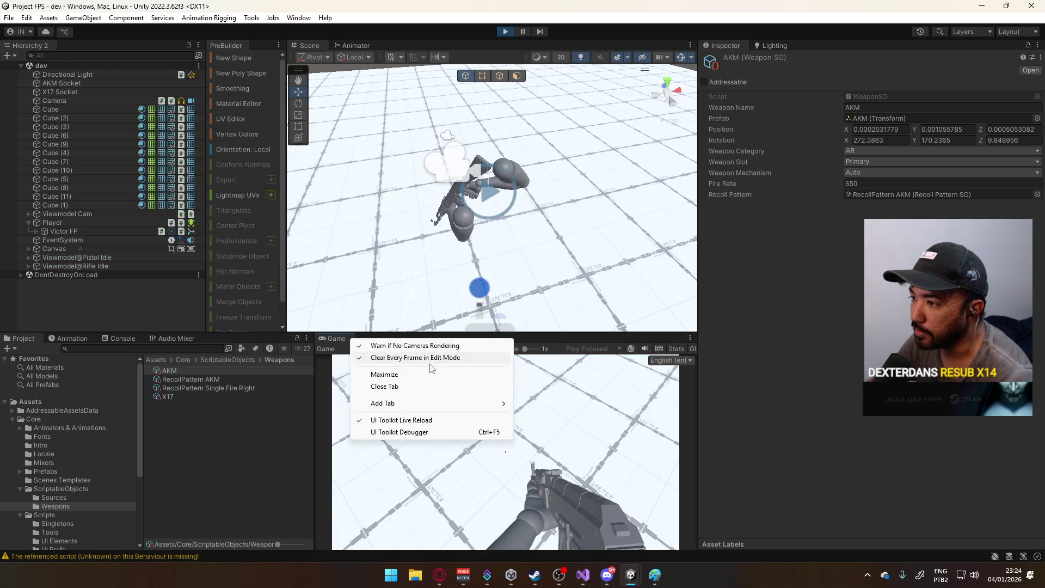
{"action": "left_click", "coordinate": [429, 374]}
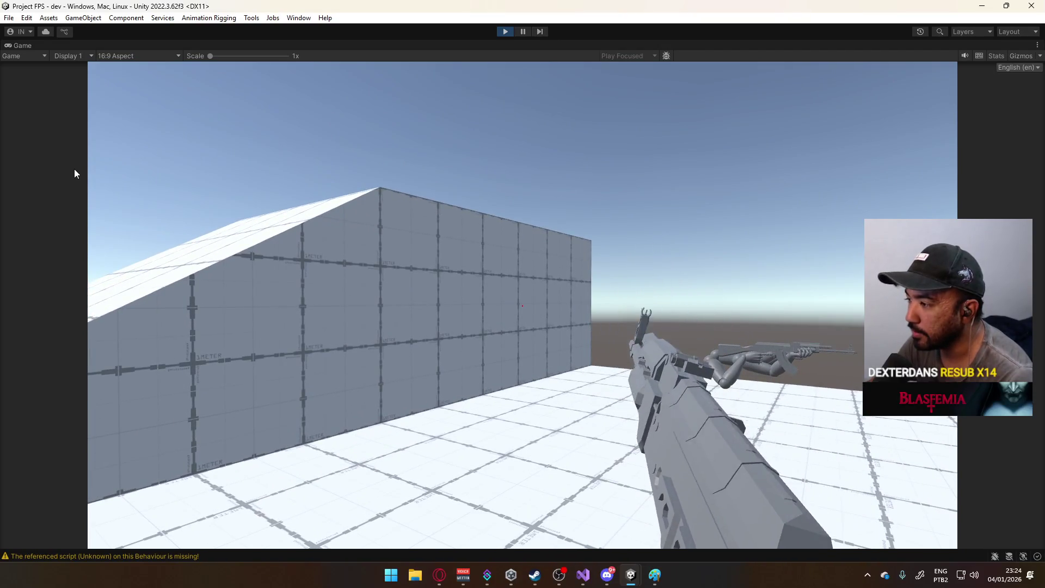
{"action": "key", "text": "2"}
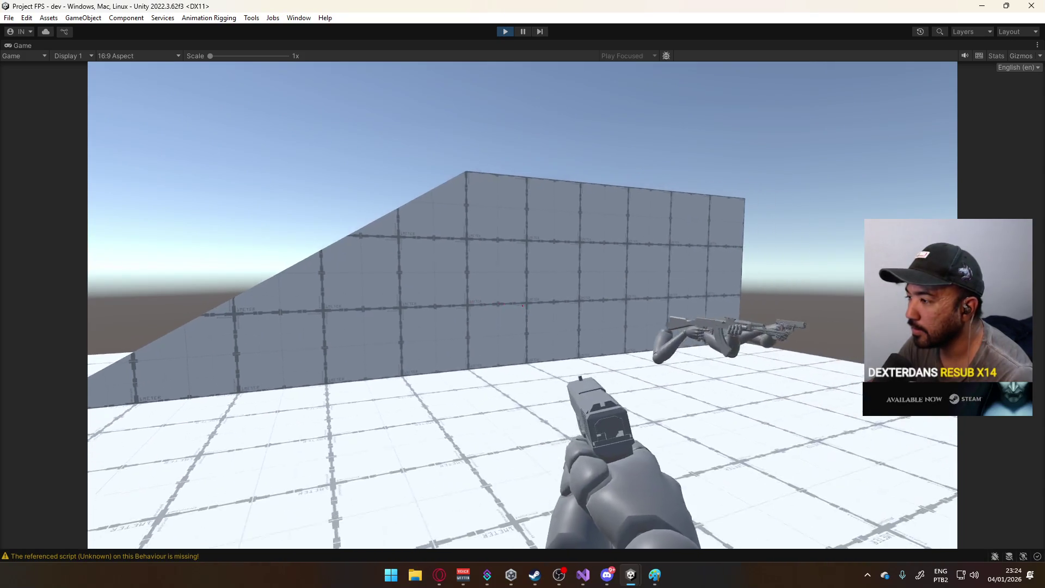
{"action": "key", "text": "super"}
{"action": "key", "text": "Escape"}
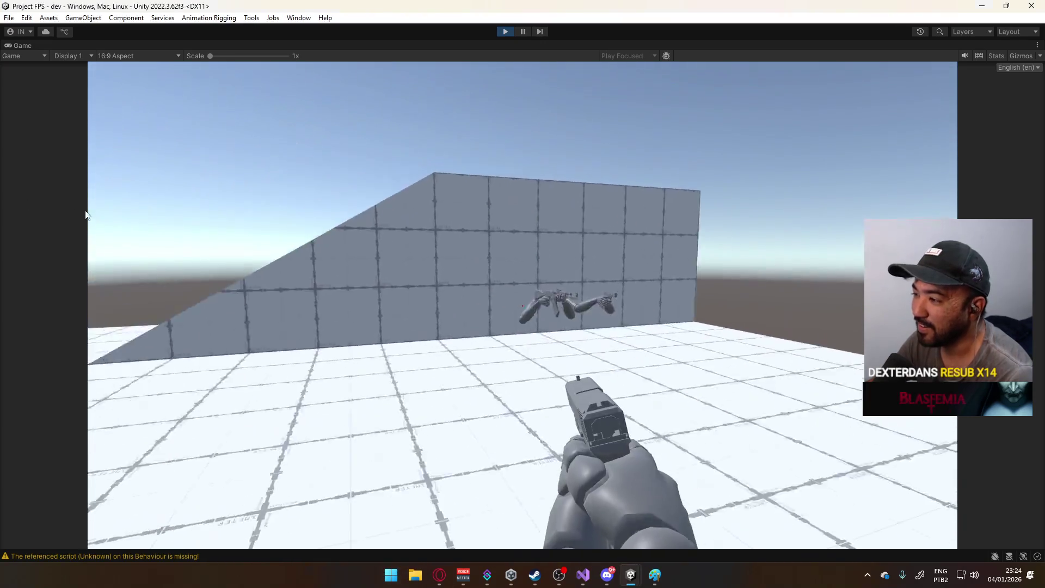
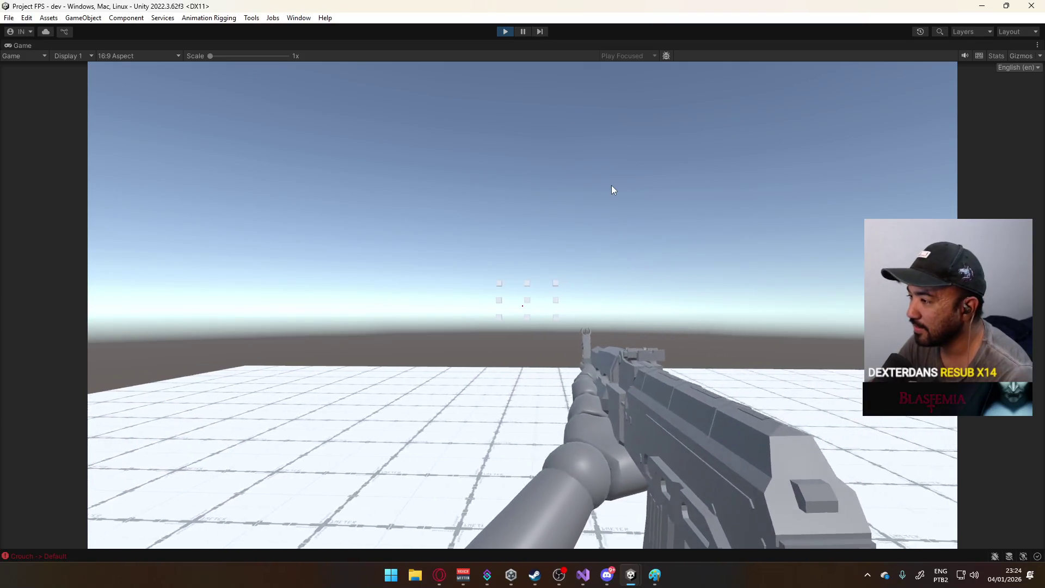
- Jump in play mode, then un-maximize the Game view and bring up the Animator graph
{"action": "key", "text": "space"}
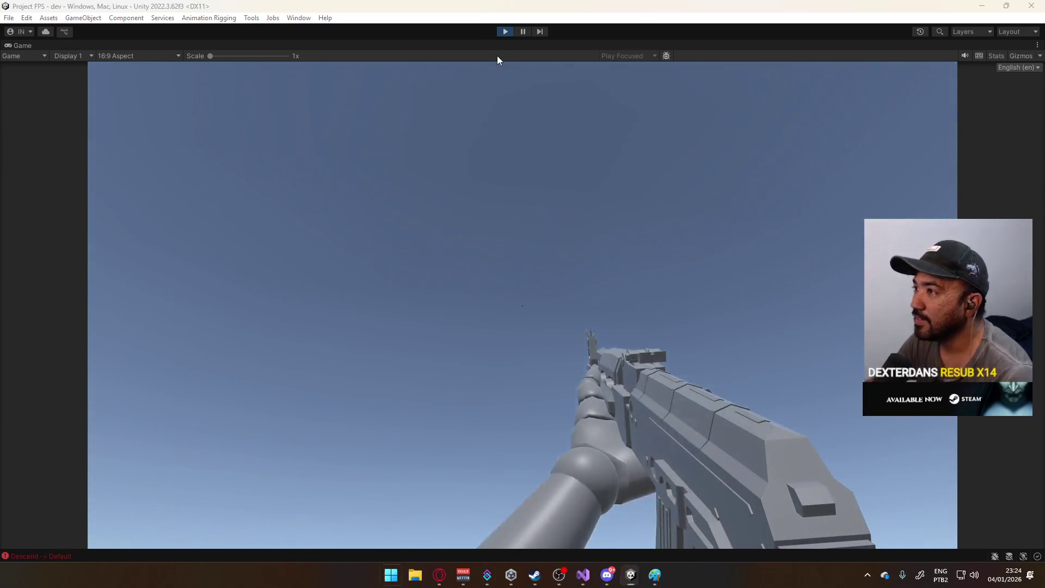
{"action": "right_click", "coordinate": [526, 44]}
{"action": "left_click", "coordinate": [537, 79]}
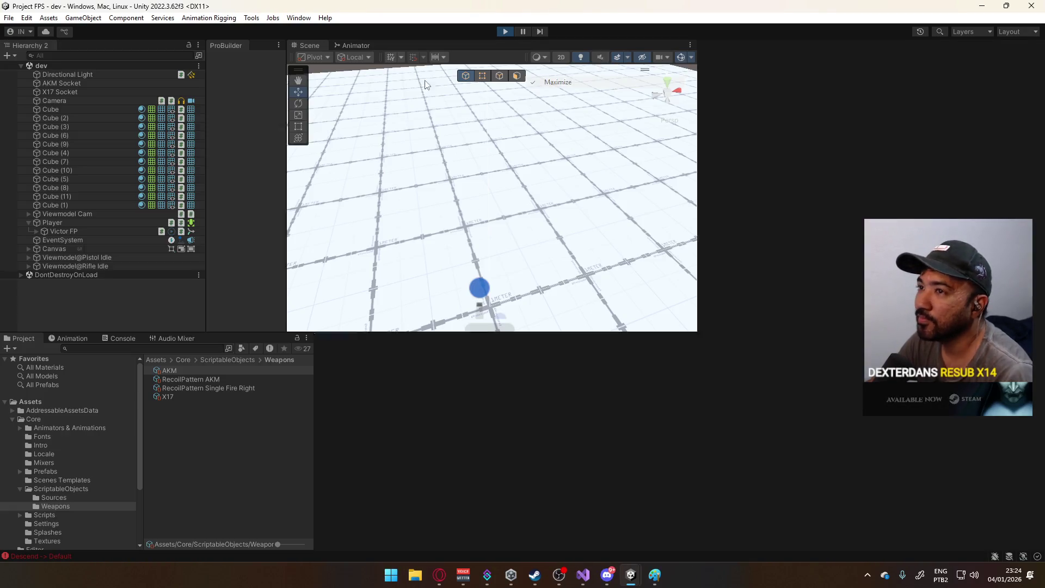
{"action": "left_click", "coordinate": [355, 46]}
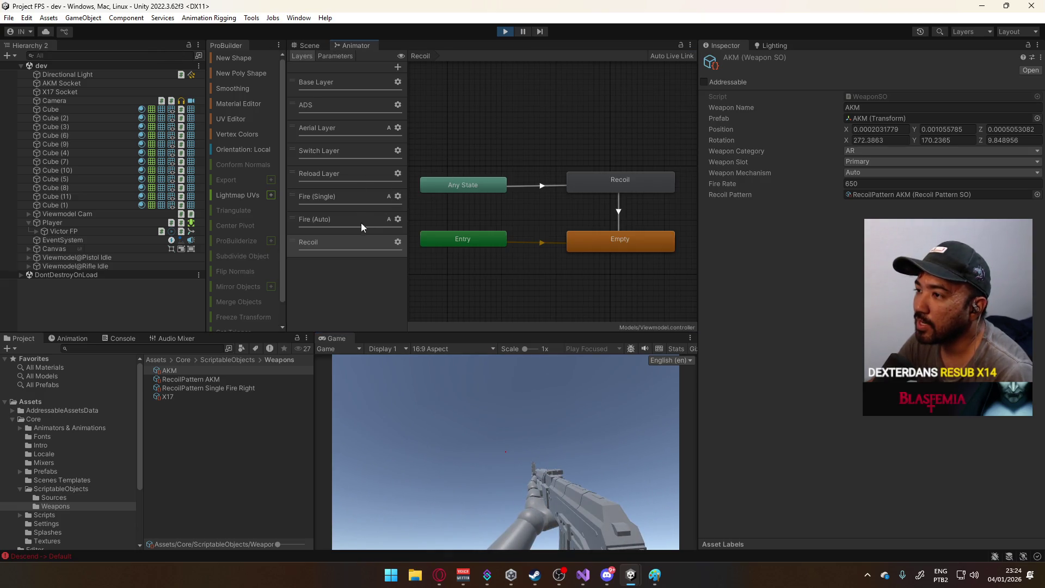
- Browse the Fire (Auto), Base, ADS, Aerial and Switch layer graphs, panning to Any State, Empty and Entry
{"action": "left_click", "coordinate": [344, 224]}
{"action": "left_click", "coordinate": [338, 83]}
{"action": "left_click_drag", "start_coordinate": [554, 185], "coordinate": [515, 201]}
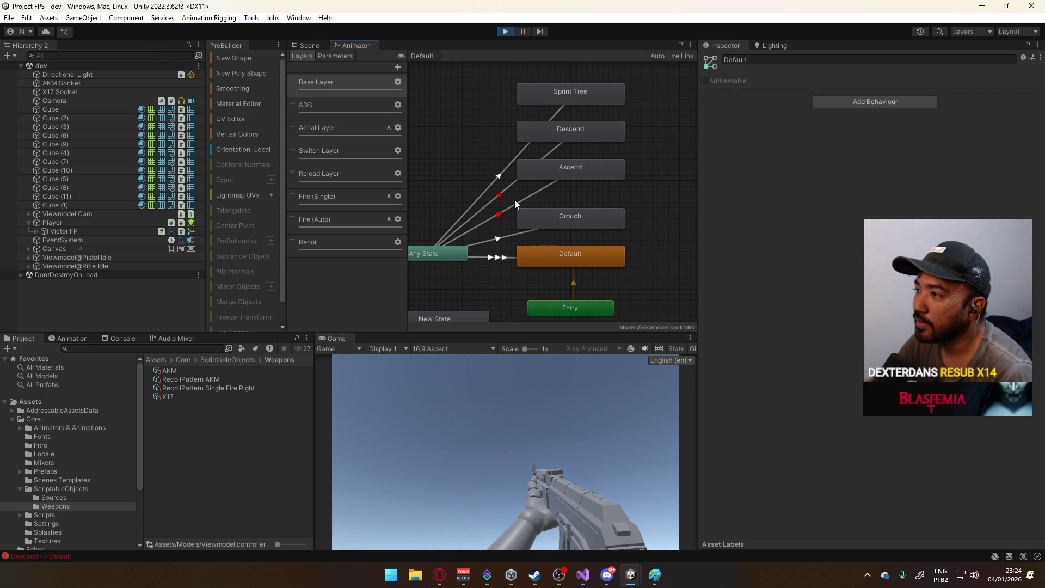
{"action": "left_click", "coordinate": [343, 108]}
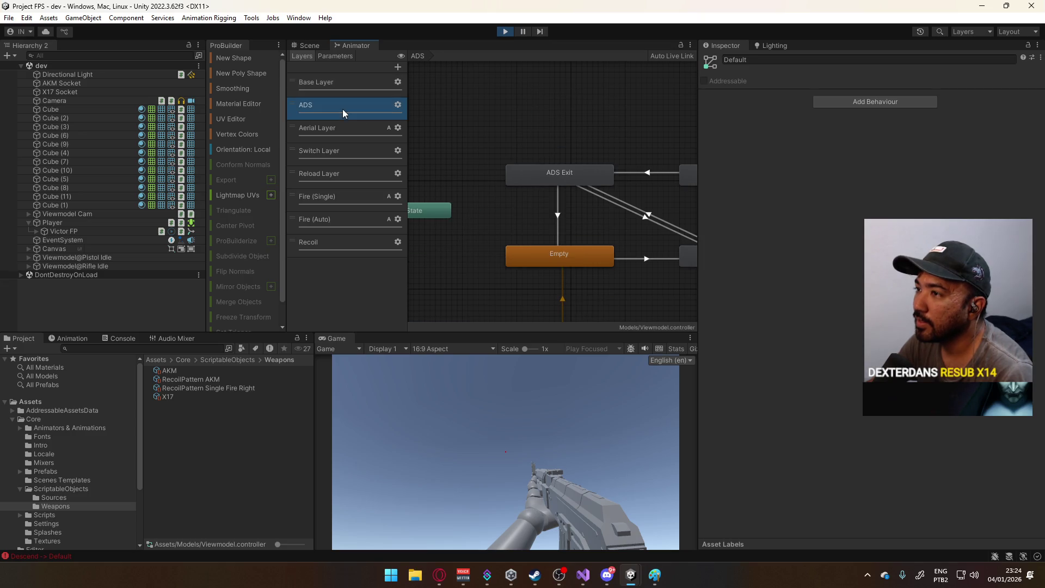
{"action": "left_click", "coordinate": [341, 132]}
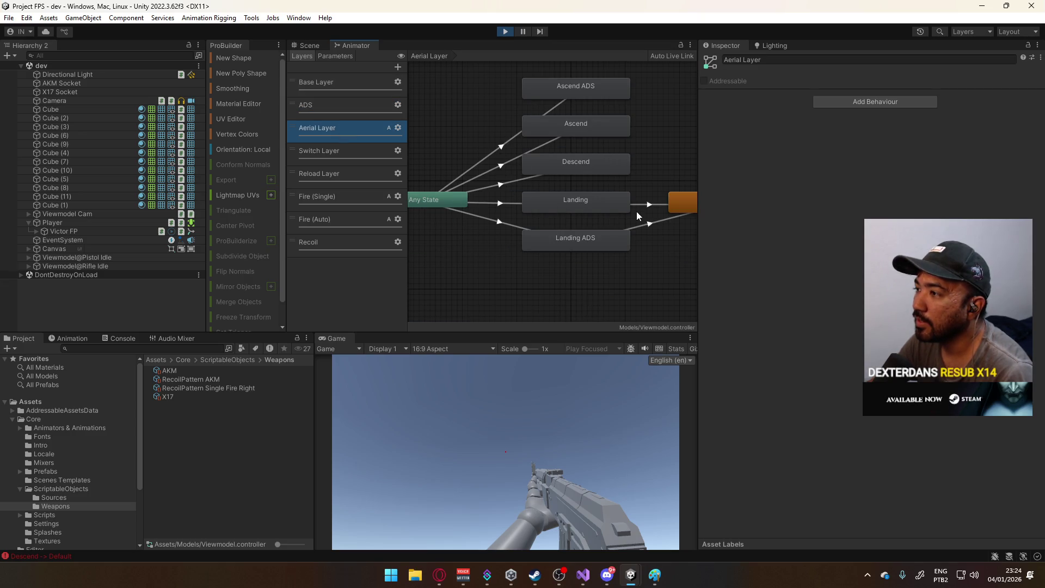
{"action": "left_click", "coordinate": [322, 151]}
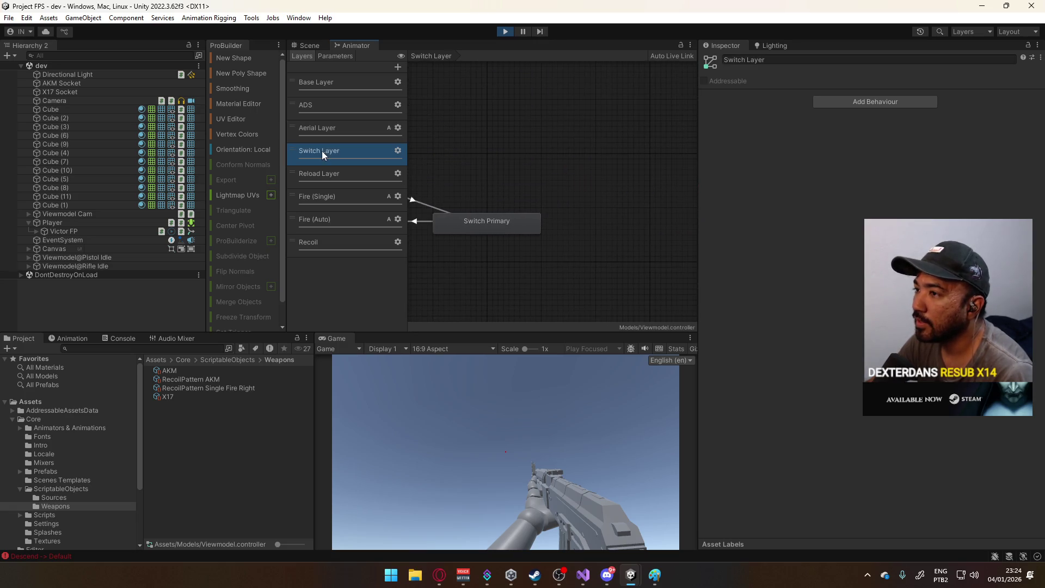
{"action": "mouse_move", "coordinate": [463, 179]}
{"action": "left_mouse_down"}
{"action": "mouse_move", "coordinate": [603, 152]}
{"action": "mouse_move", "coordinate": [707, 114]}
{"action": "mouse_move", "coordinate": [693, 147]}
{"action": "left_mouse_up"}
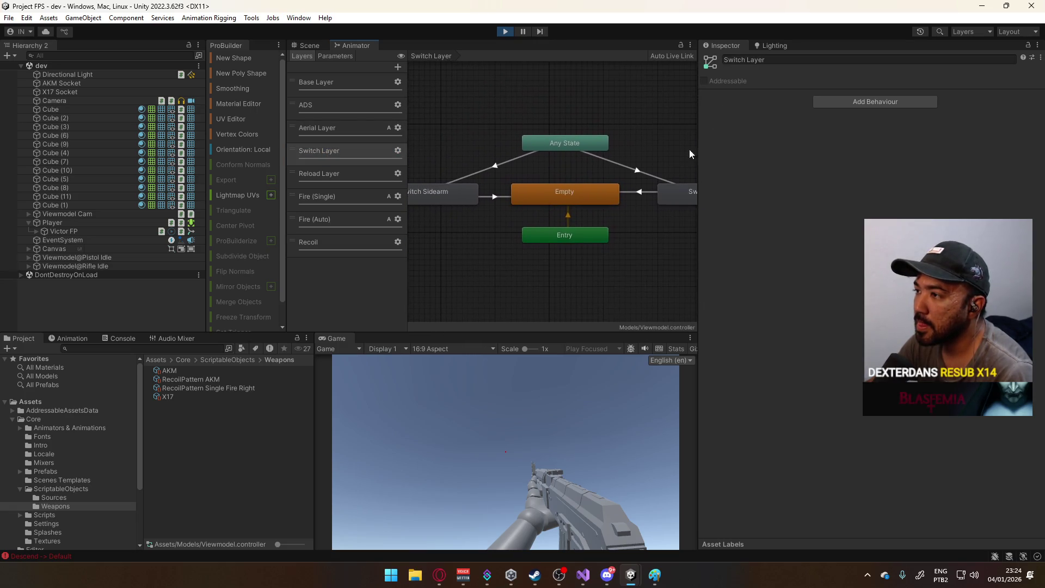
- Review the Reload and Fire (Single) layers, inspecting the referenced model asset and No ADS vs Hipfire state
{"action": "left_click", "coordinate": [351, 174]}
{"action": "mouse_move", "coordinate": [558, 161]}
{"action": "left_mouse_down"}
{"action": "mouse_move", "coordinate": [459, 152]}
{"action": "mouse_move", "coordinate": [479, 165]}
{"action": "left_mouse_up"}
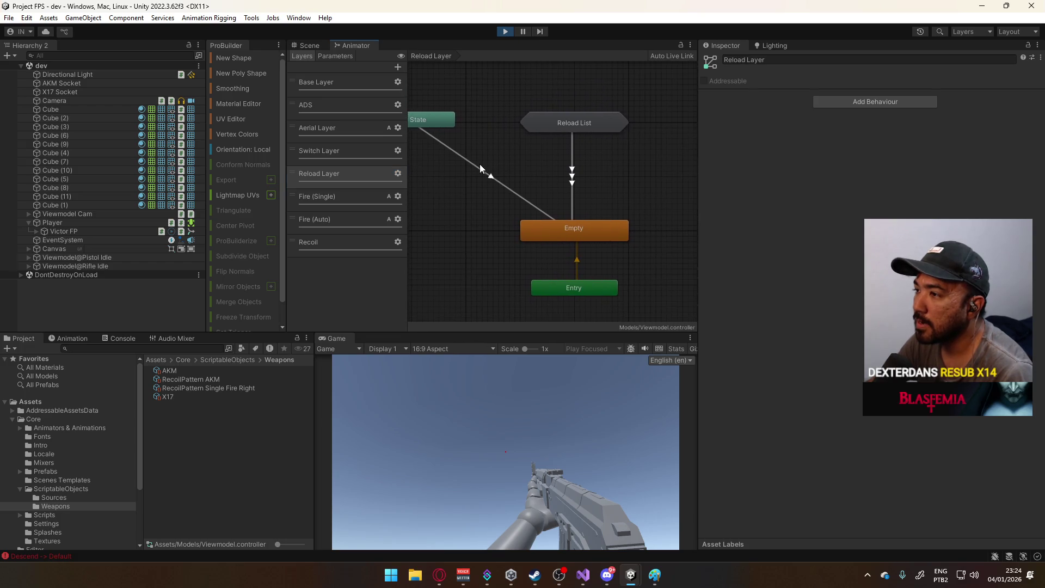
{"action": "left_click", "coordinate": [347, 198]}
{"action": "mouse_move", "coordinate": [543, 185]}
{"action": "left_mouse_down"}
{"action": "mouse_move", "coordinate": [435, 181]}
{"action": "mouse_move", "coordinate": [453, 143]}
{"action": "mouse_move", "coordinate": [463, 182]}
{"action": "mouse_move", "coordinate": [486, 193]}
{"action": "left_mouse_up"}
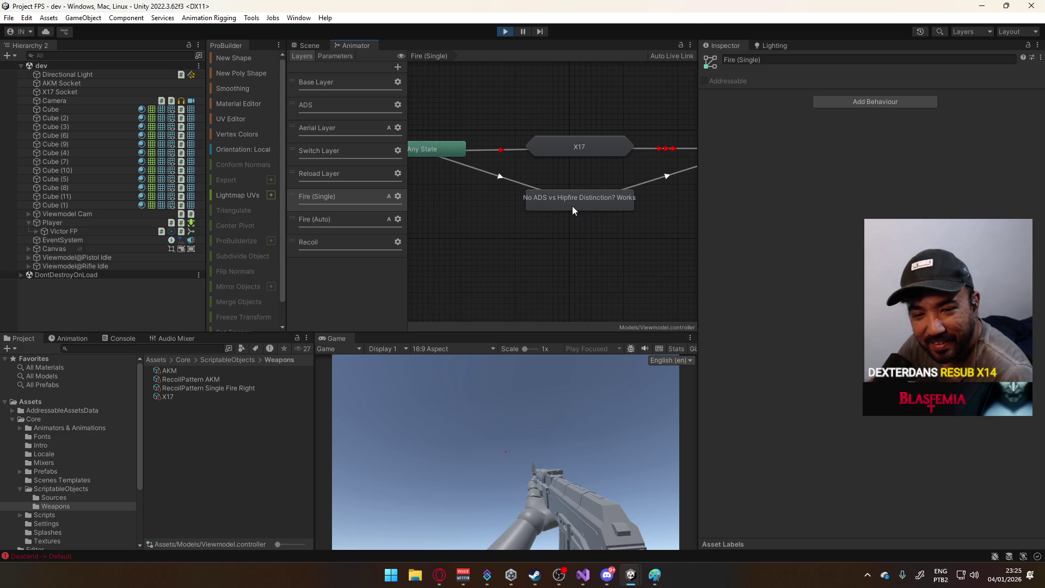
{"action": "scroll", "coordinate": [571, 215], "scroll_direction": "up", "scroll_amount": 5}
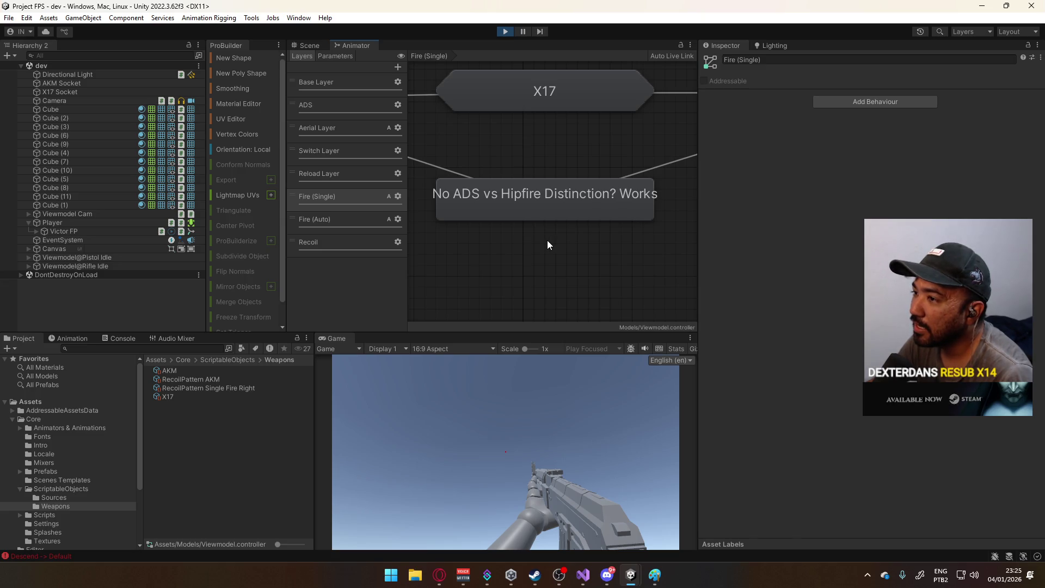
{"action": "double_click", "coordinate": [556, 203]}
{"action": "left_click", "coordinate": [558, 163]}
{"action": "left_click", "coordinate": [558, 209]}
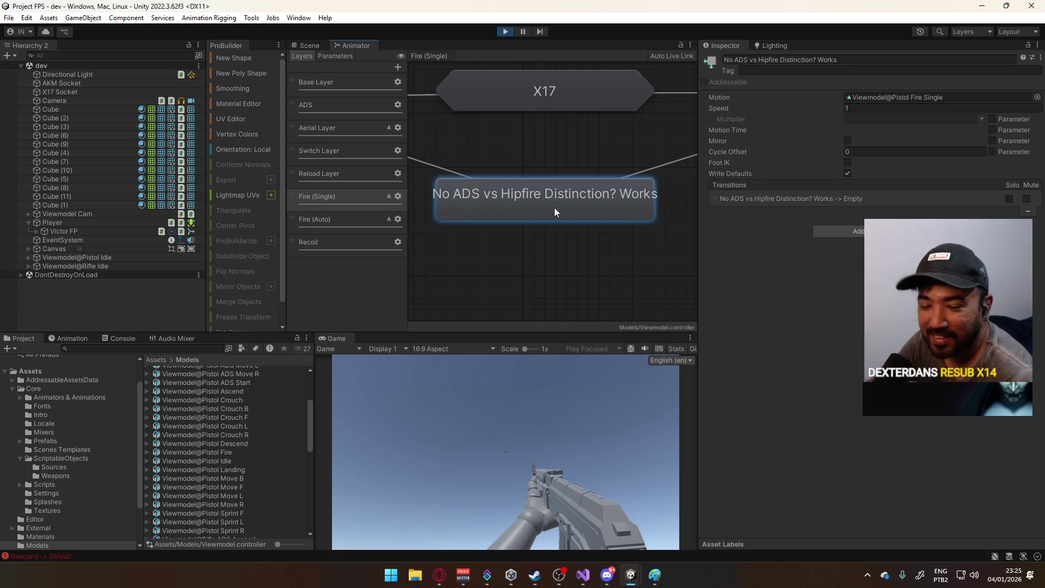
- Frame all Fire (Auto) layer states centred in the Animator graph
{"action": "left_click", "coordinate": [364, 220]}
{"action": "key", "text": "a"}
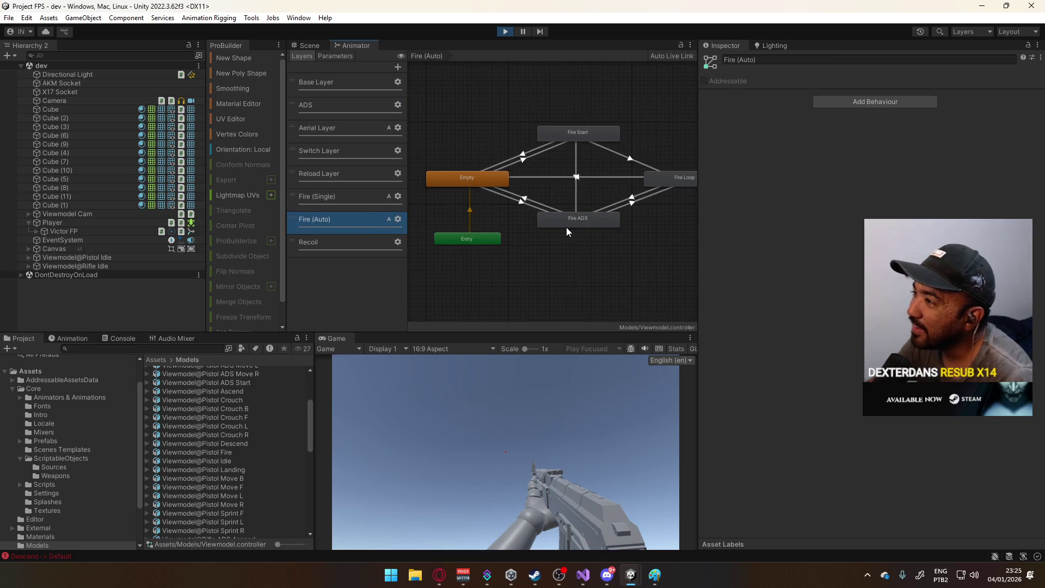
{"action": "mouse_move", "coordinate": [551, 194]}
{"action": "left_mouse_down"}
{"action": "mouse_move", "coordinate": [501, 189]}
{"action": "mouse_move", "coordinate": [525, 138]}
{"action": "mouse_move", "coordinate": [575, 162]}
{"action": "mouse_move", "coordinate": [560, 194]}
{"action": "mouse_move", "coordinate": [547, 177]}
{"action": "left_mouse_up"}
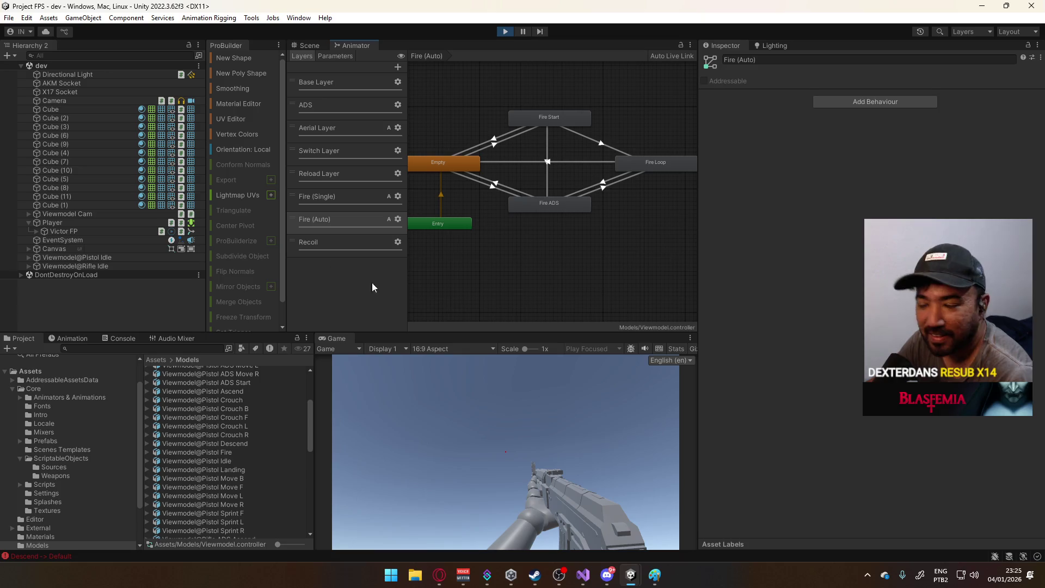
{"action": "right_click", "coordinate": [345, 341]}
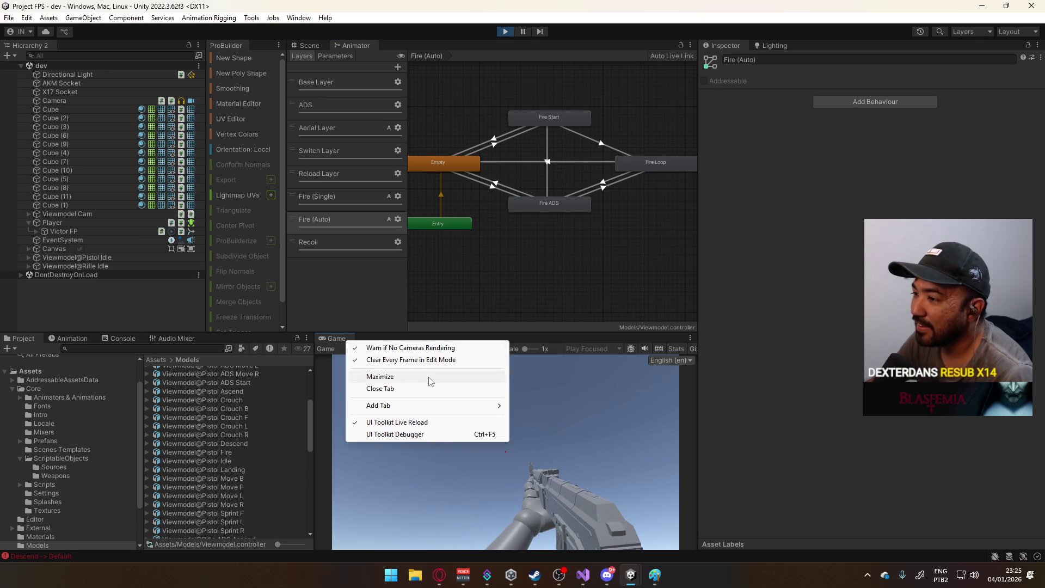
- Play-test in a maximized Game view, stop play mode, and display the Recoil layer graph
{"action": "left_click", "coordinate": [379, 376]}
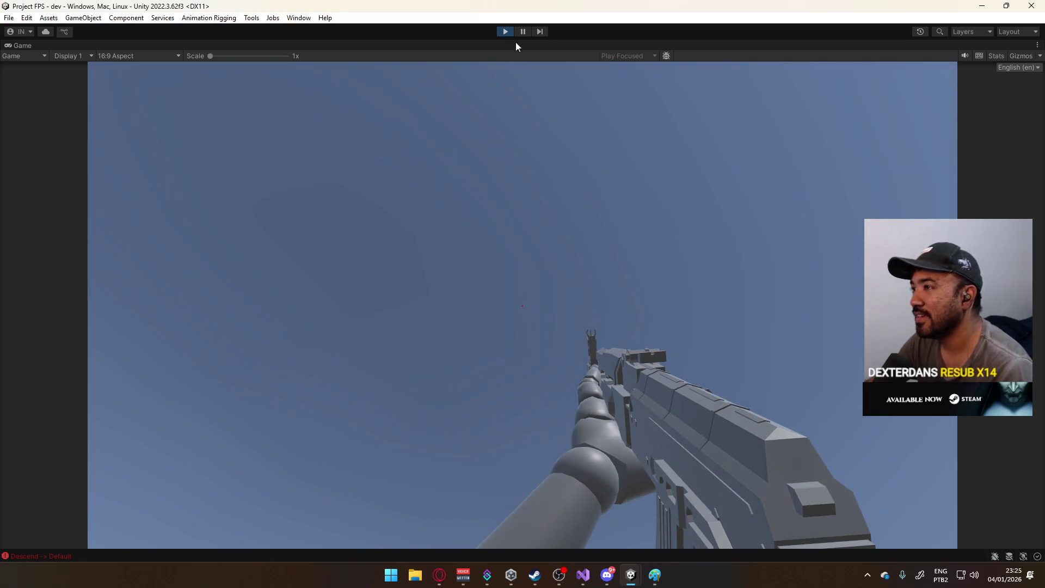
{"action": "left_click", "coordinate": [506, 31]}
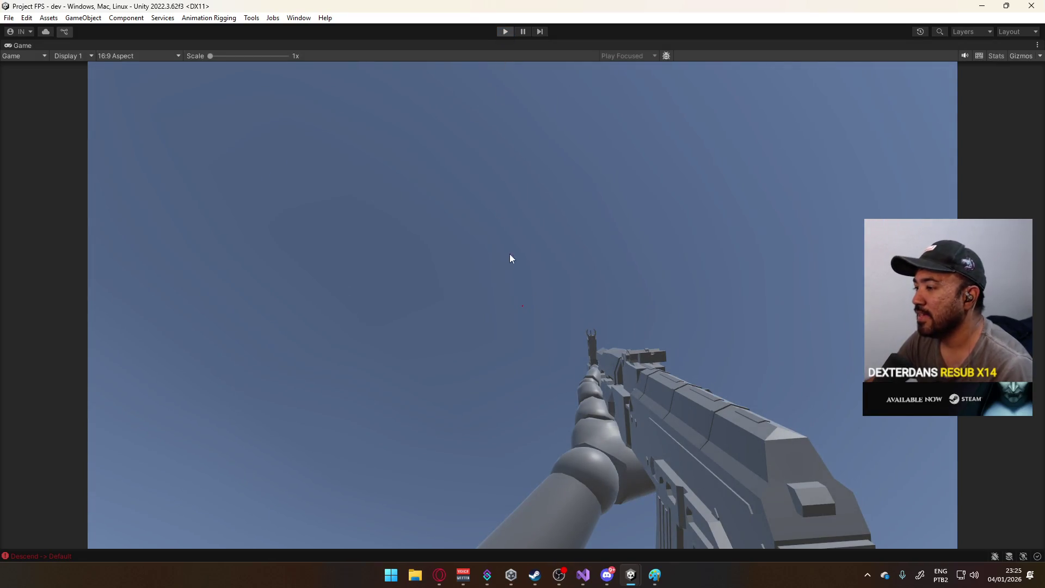
{"action": "left_click", "coordinate": [326, 243]}
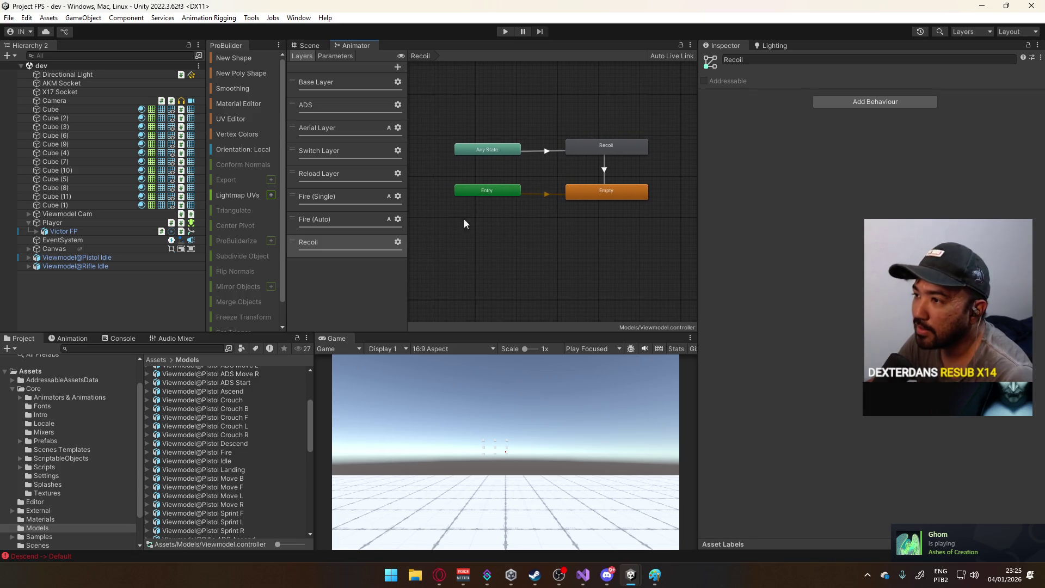
- Open the X17 sub-state machine in Fire (Single) and inspect its ADS and Hip Fire states
{"action": "left_click", "coordinate": [376, 202]}
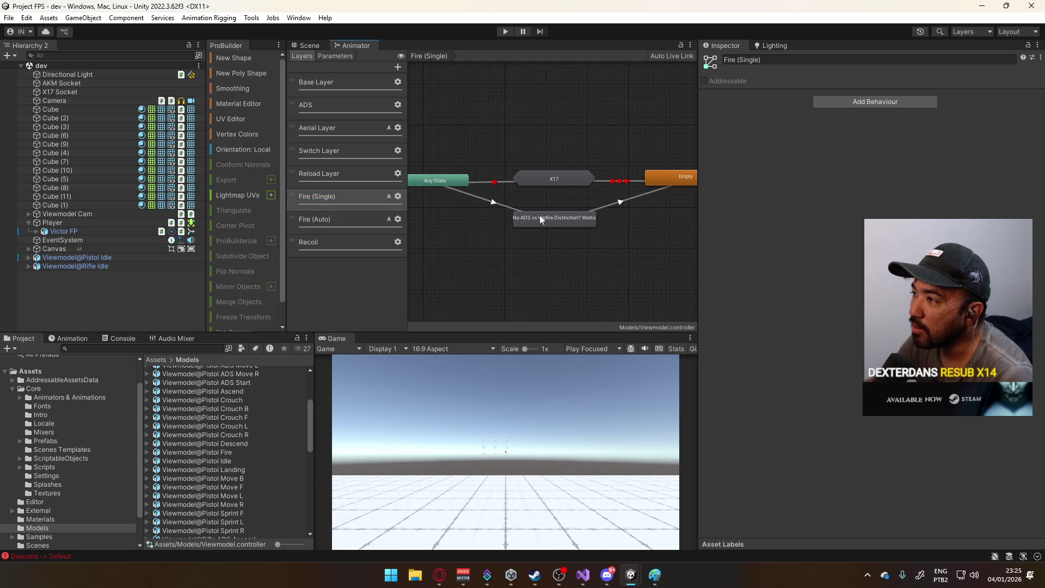
{"action": "double_click", "coordinate": [558, 175]}
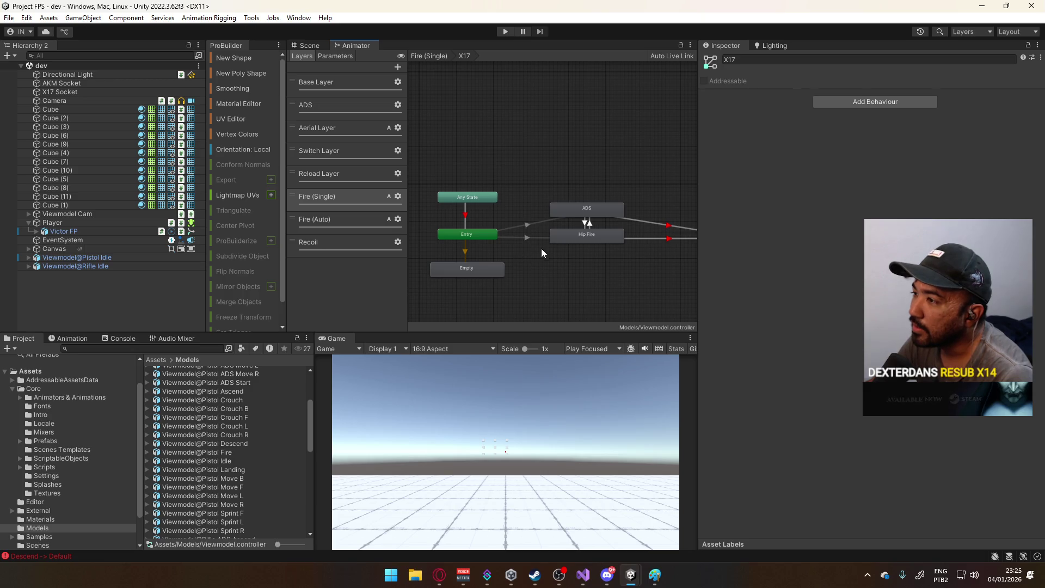
{"action": "left_click", "coordinate": [562, 240]}
{"action": "left_click", "coordinate": [582, 217]}
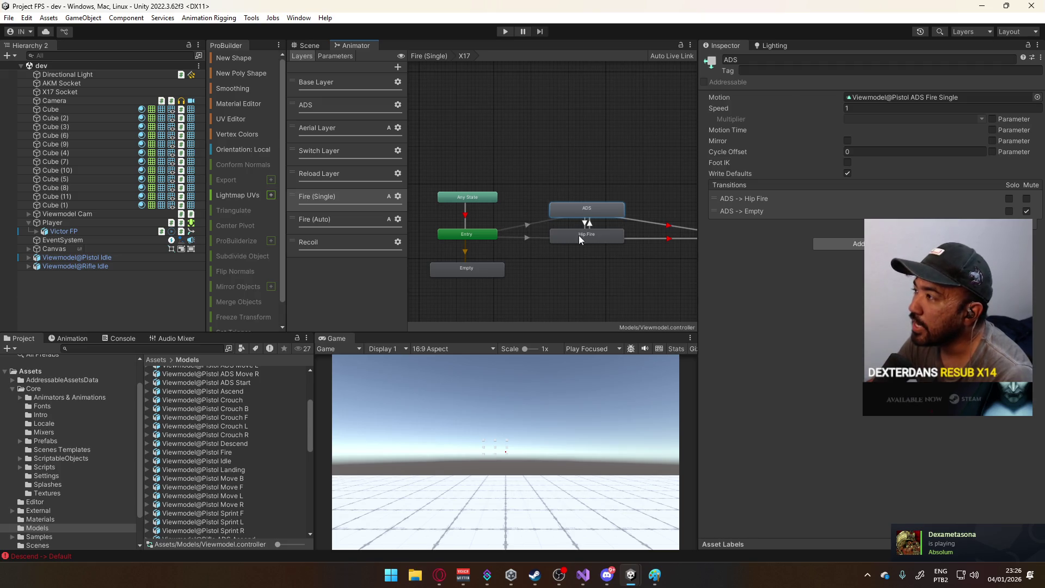
{"action": "left_click", "coordinate": [580, 235]}
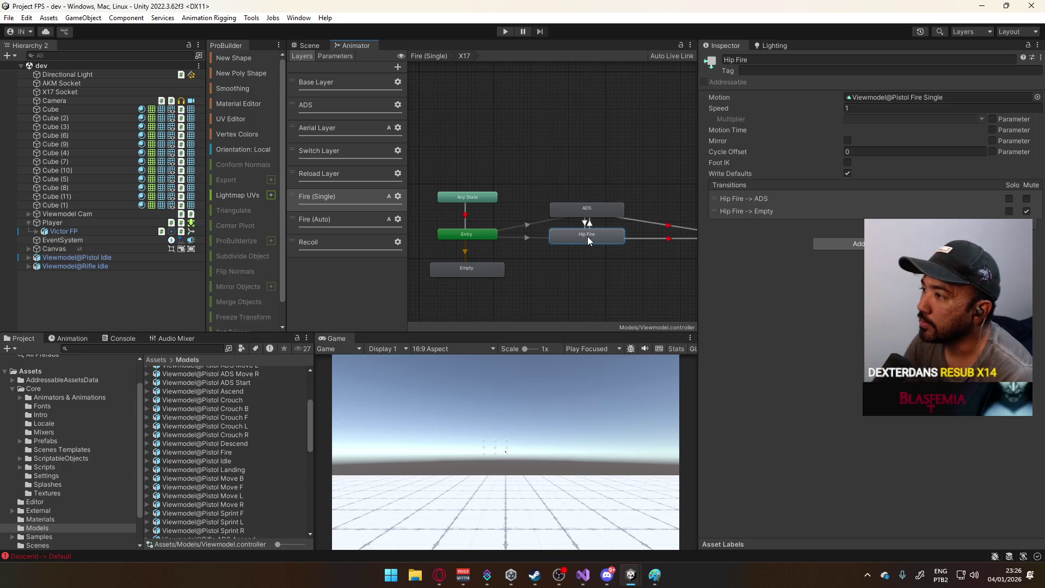
{"action": "left_click", "coordinate": [526, 151]}
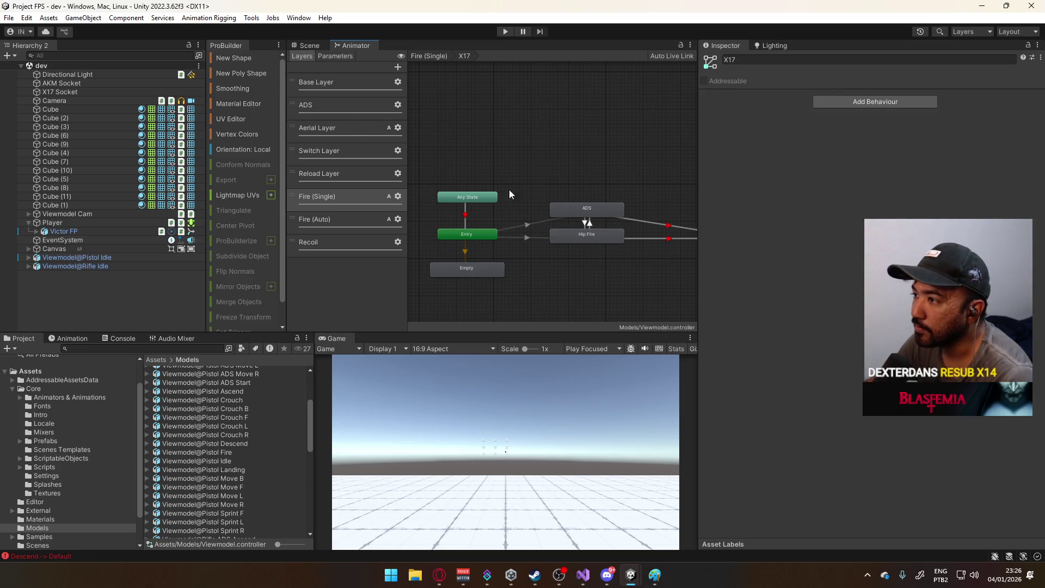
- Select the Player object, collapse its children, and switch to Visual Studio
{"action": "left_click", "coordinate": [46, 223]}
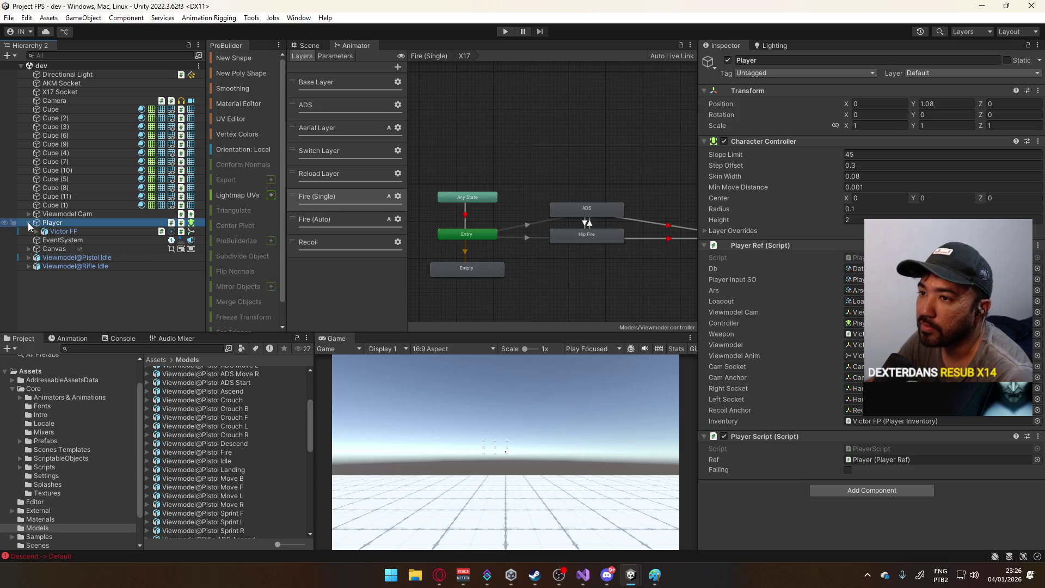
{"action": "left_click", "coordinate": [28, 223]}
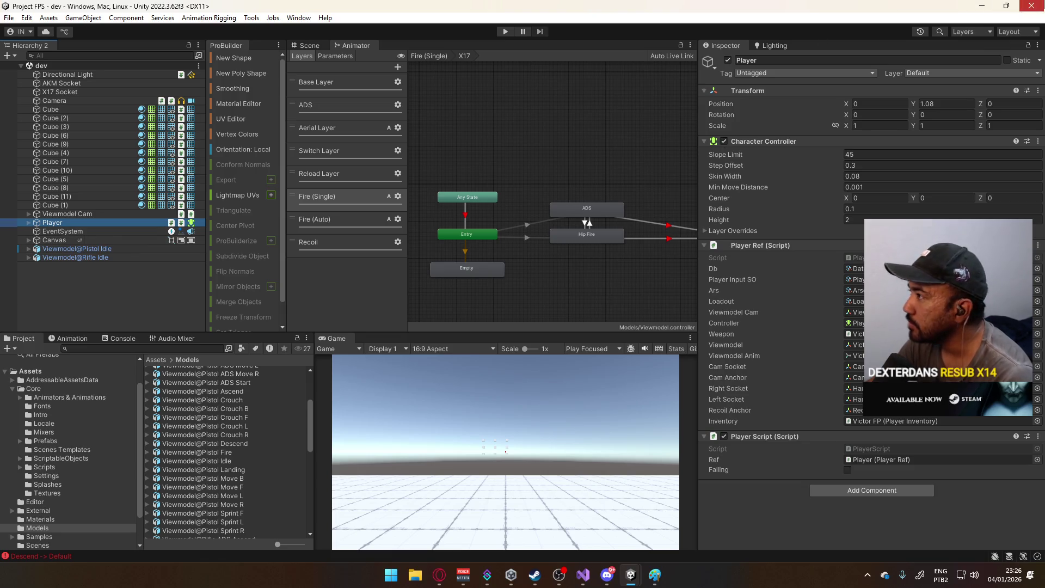
{"action": "left_click", "coordinate": [583, 575]}
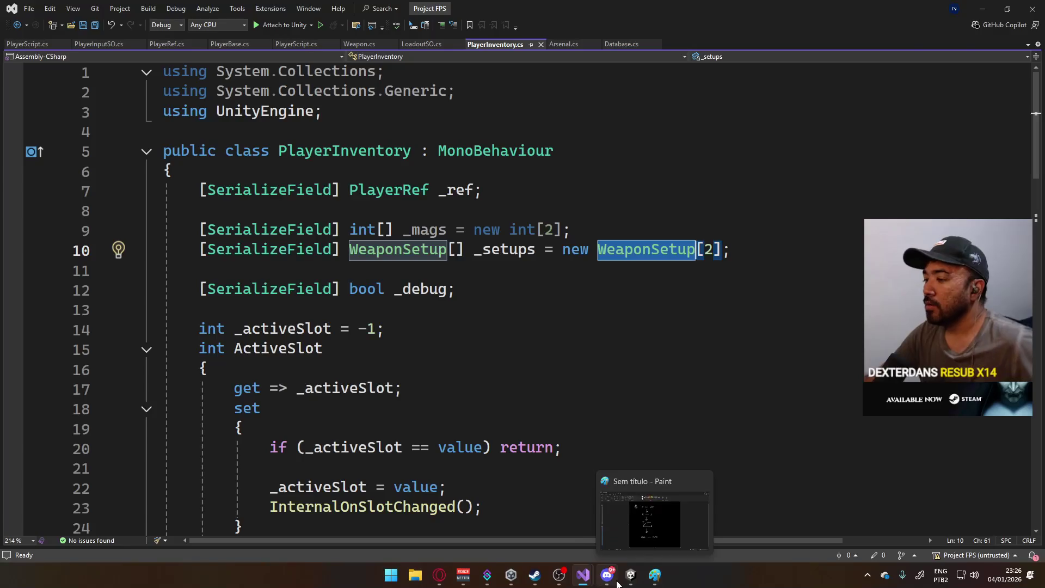
{"action": "left_click", "coordinate": [539, 308]}
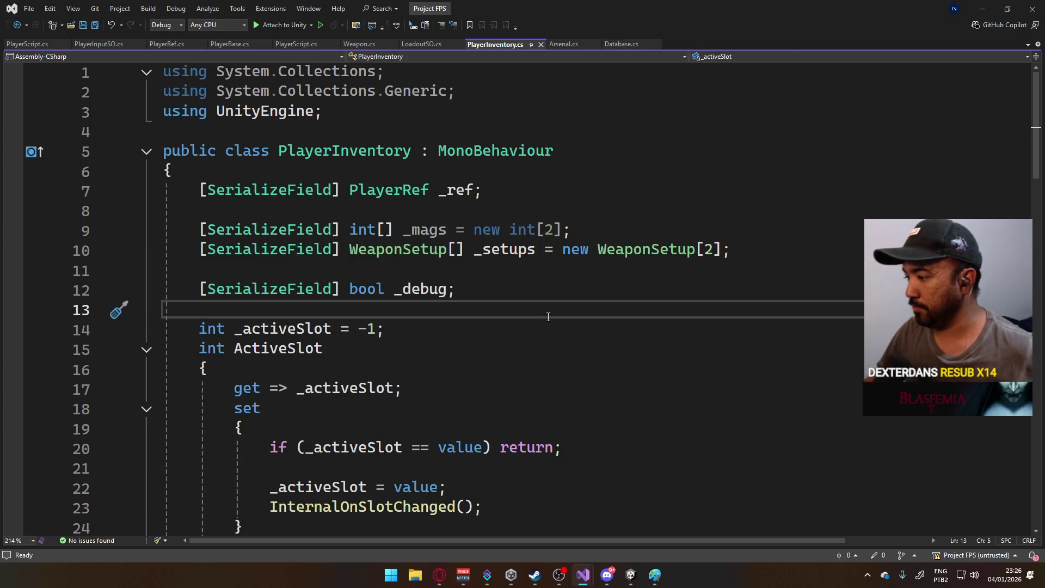
{"action": "left_click", "coordinate": [631, 575]}
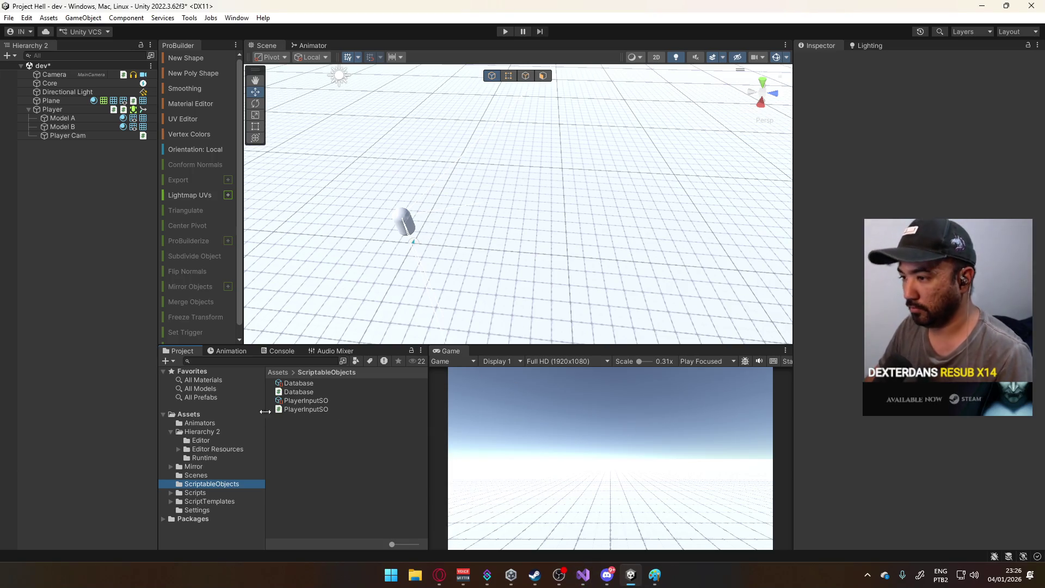
- Select the ScriptableObjects folder, then return to the PlayerScript.cs window in Visual Studio
{"action": "left_click", "coordinate": [231, 483]}
{"action": "right_click", "coordinate": [336, 425]}
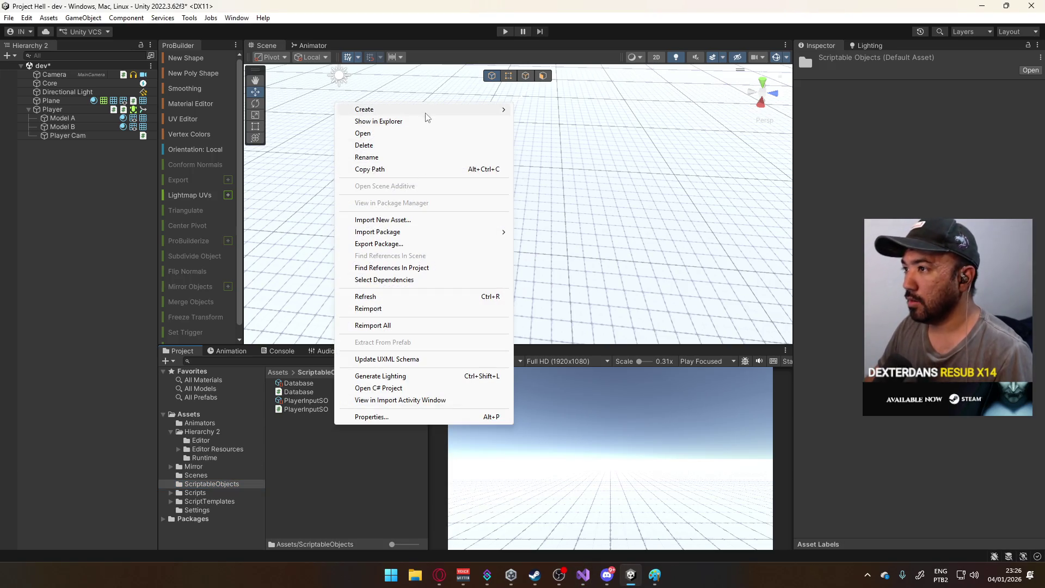
{"action": "left_click", "coordinate": [630, 501]}
{"action": "mouse_move", "coordinate": [583, 575]}
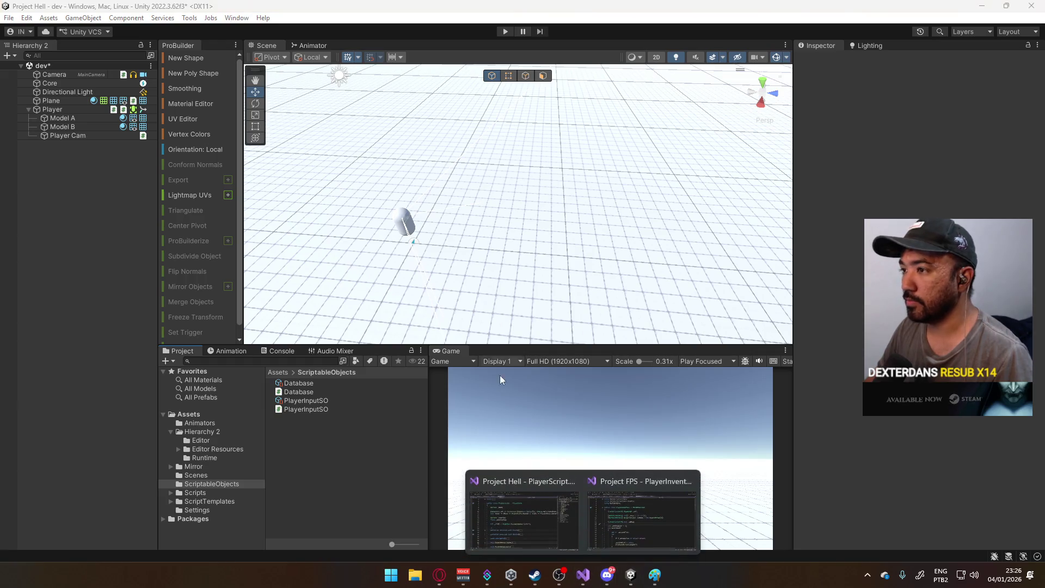
{"action": "left_click", "coordinate": [642, 517]}
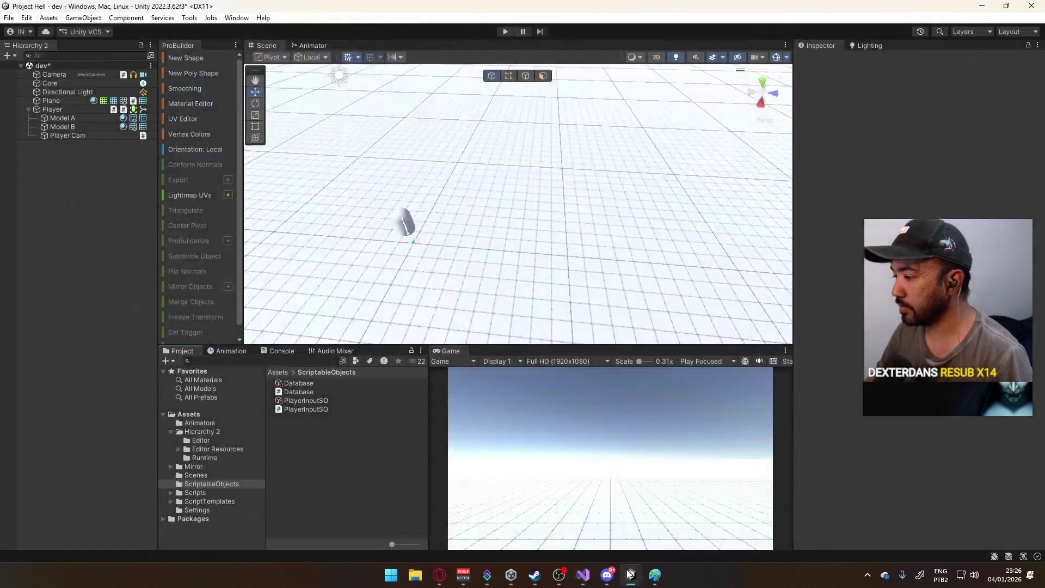
{"action": "scroll", "coordinate": [433, 137], "scroll_direction": "down", "scroll_amount": 3}
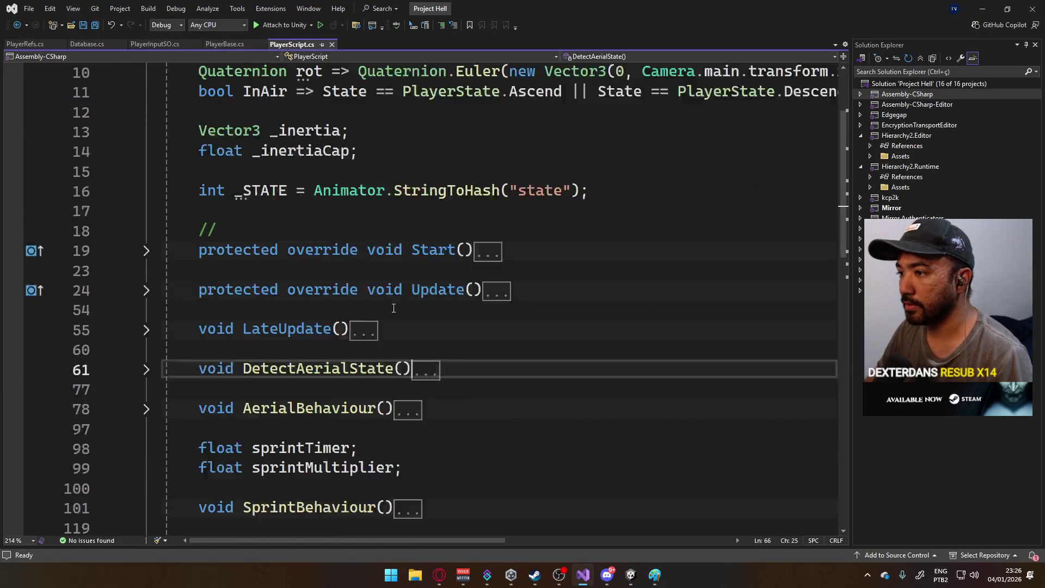
- Add a comment line below the _STATE declaration, then undo to restore the two structs
{"action": "scroll", "coordinate": [330, 311], "scroll_direction": "up", "scroll_amount": 3}
{"action": "left_click", "coordinate": [647, 301]}
{"action": "key", "text": "Return"}
{"action": "key", "text": "Return"}
{"action": "type", "text": "//"}
{"action": "key", "text": "Return"}
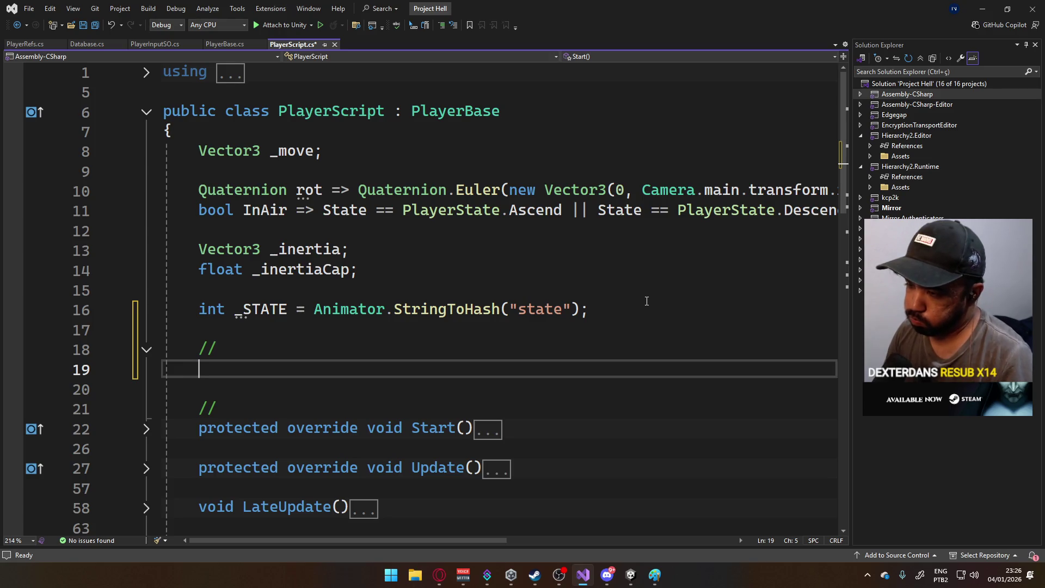
{"action": "key", "text": "ctrl+z"}
- Add [System.Serializable] above struct Loadout and make both Loadout and WeaponSetup public
{"action": "key", "text": "Up"}
{"action": "key", "text": "Return"}
{"action": "type", "text": "[System"}
{"action": "key", "text": "Tab"}
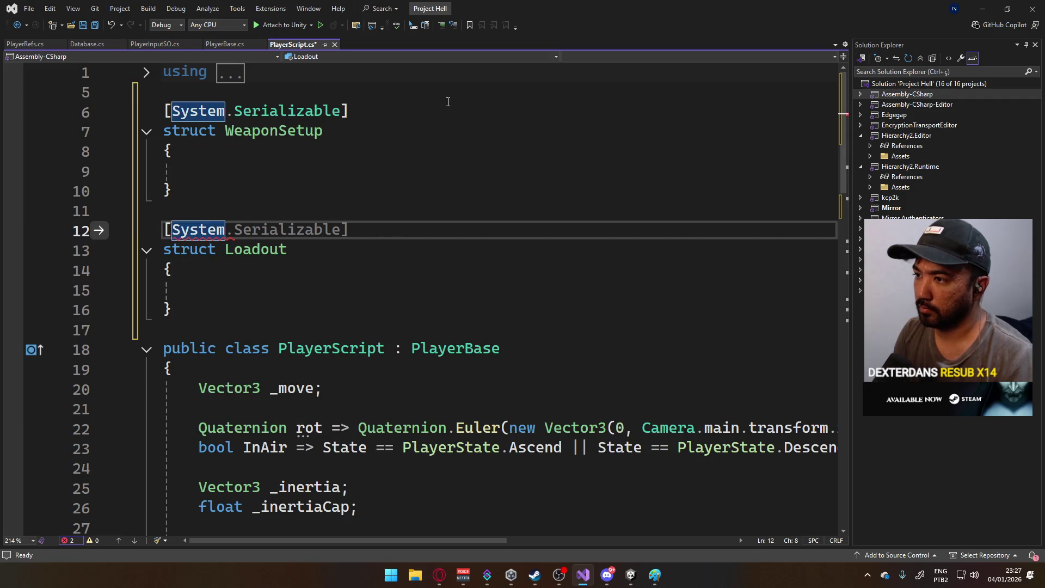
{"action": "key", "text": "Down"}
{"action": "type", "text": "'"}
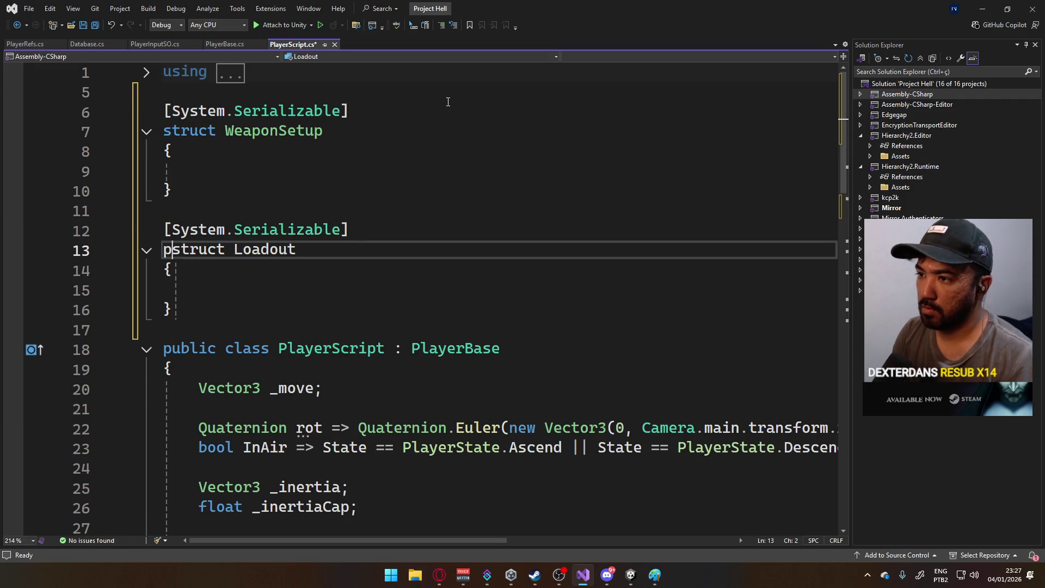
{"action": "type", "text": "p"}
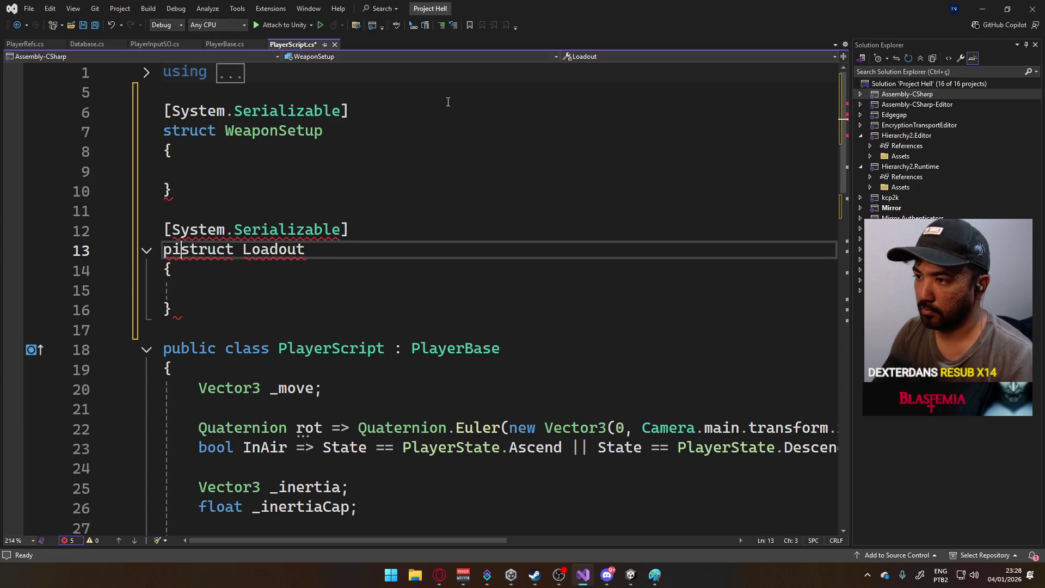
{"action": "type", "text": "ublic"}
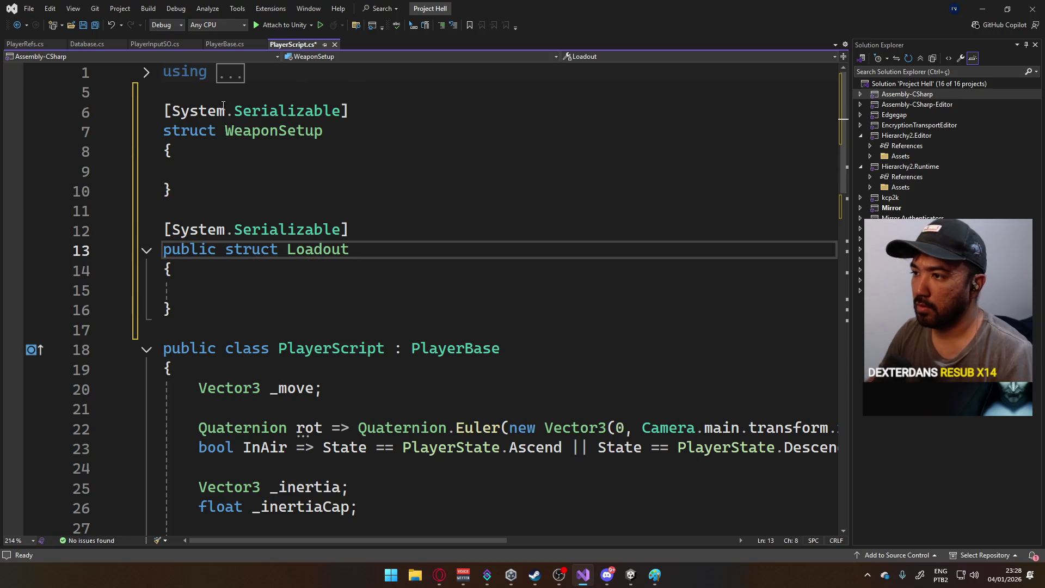
{"action": "key", "text": "Up"}
{"action": "key", "text": "Up"}
{"action": "key", "text": "Up"}
{"action": "key", "text": "Home"}
{"action": "type", "text": "public"}
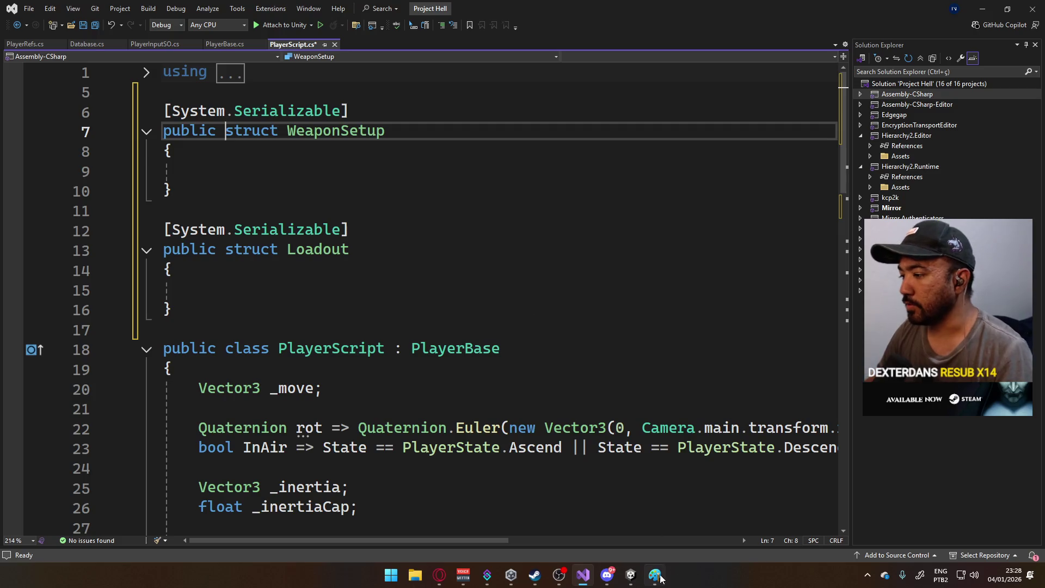
- In Paint, undo the 140% note and the graph, arrows and percentage strokes
{"action": "key", "text": "alt+Tab"}
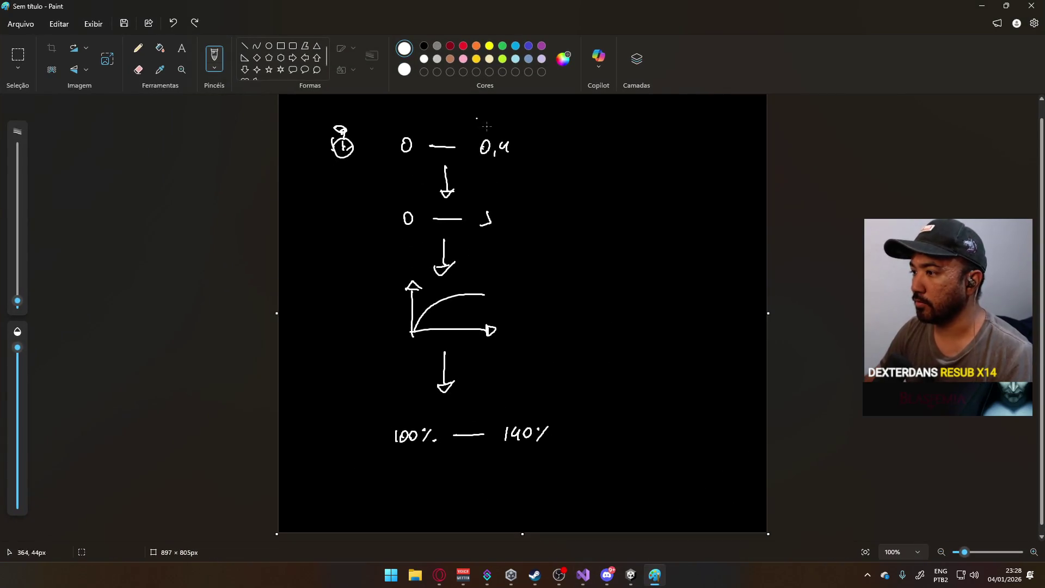
{"action": "key", "text": "ctrl+z"}
{"action": "key", "text": "ctrl+z"}
{"action": "key", "text": "ctrl+z"}
{"action": "key", "text": "ctrl+z"}
{"action": "key", "text": "ctrl+z"}
{"action": "key", "text": "ctrl+z"}
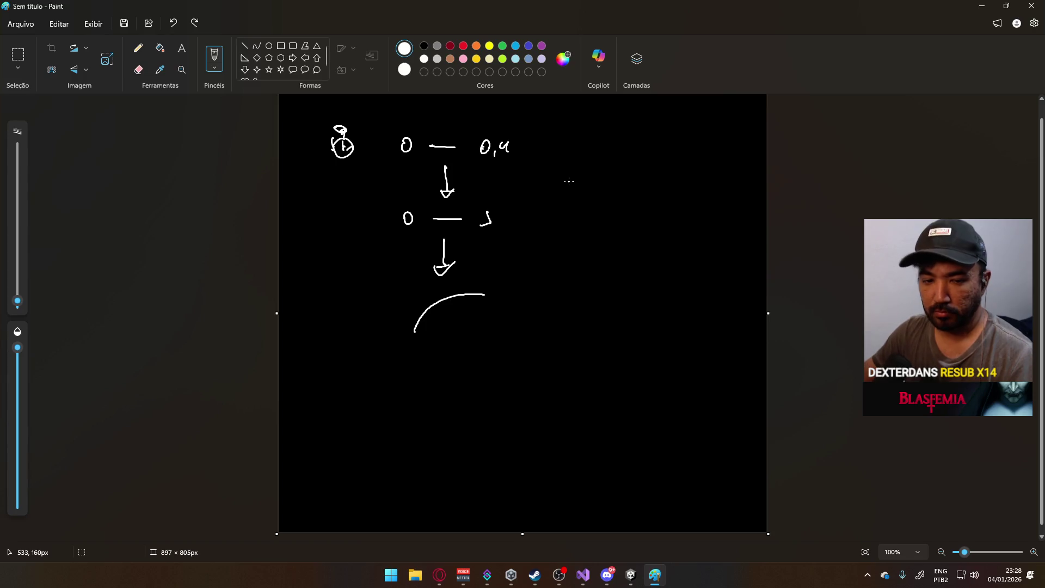
- Clear the old diagram, keep the 1A box, and draw a second box labelled 2A
{"action": "key", "text": "ctrl+z"}
{"action": "key", "text": "ctrl+z"}
{"action": "key", "text": "ctrl+z"}
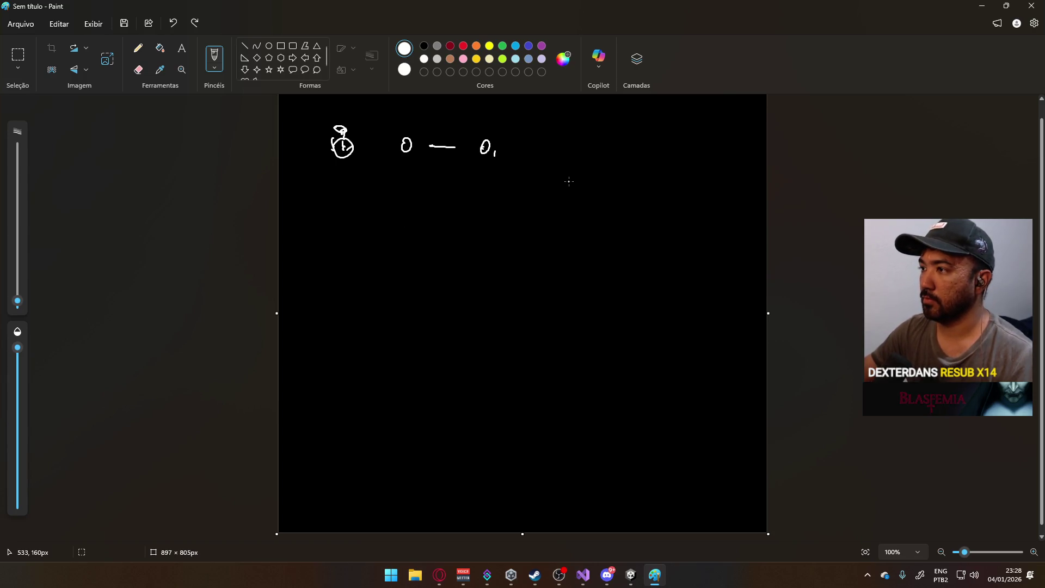
{"action": "key", "text": "ctrl+z"}
{"action": "key", "text": "ctrl+z"}
{"action": "key", "text": "ctrl+z"}
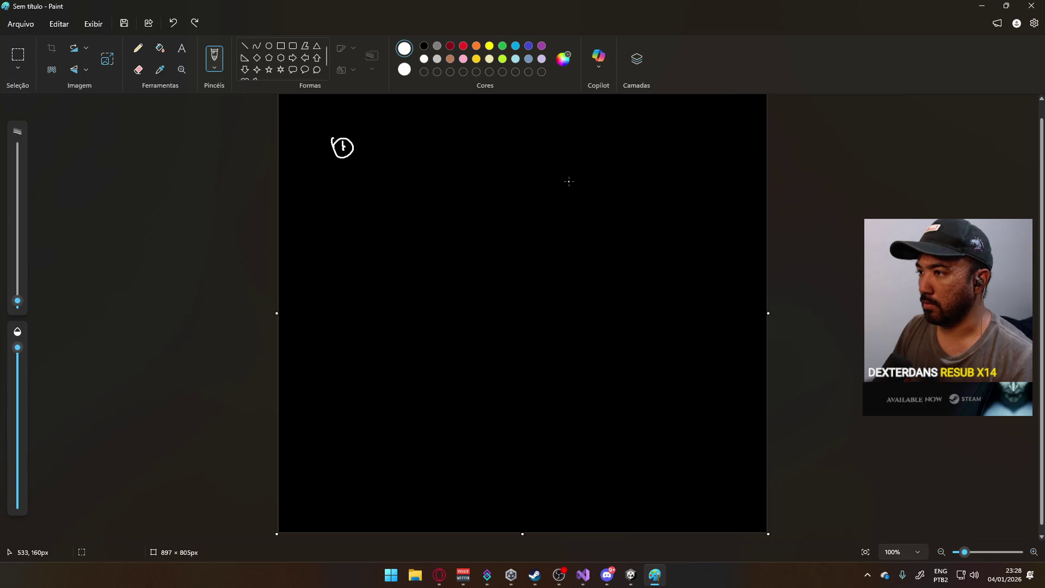
{"action": "key", "text": "ctrl+y"}
{"action": "key", "text": "ctrl+y"}
{"action": "key", "text": "ctrl+y"}
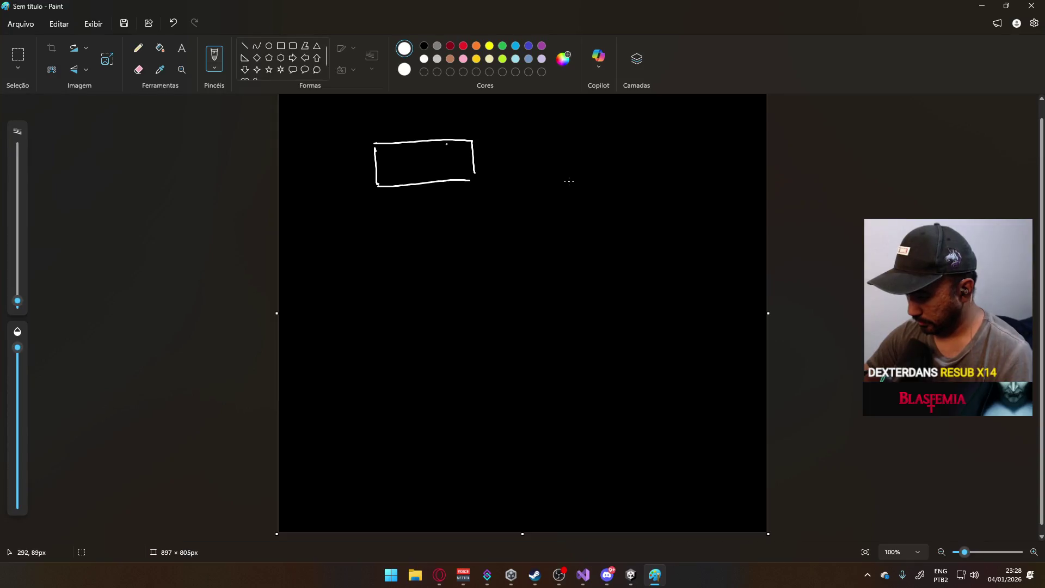
{"action": "left_click_drag", "start_coordinate": [395, 152], "coordinate": [400, 159]}
{"action": "mouse_move", "coordinate": [495, 142]}
{"action": "left_mouse_down"}
{"action": "mouse_move", "coordinate": [495, 177]}
{"action": "mouse_move", "coordinate": [586, 182]}
{"action": "mouse_move", "coordinate": [582, 147]}
{"action": "left_mouse_up"}
{"action": "key", "text": "ctrl+z"}
{"action": "mouse_move", "coordinate": [497, 141]}
{"action": "left_mouse_down"}
{"action": "mouse_move", "coordinate": [588, 140]}
{"action": "mouse_move", "coordinate": [584, 183]}
{"action": "left_mouse_up"}
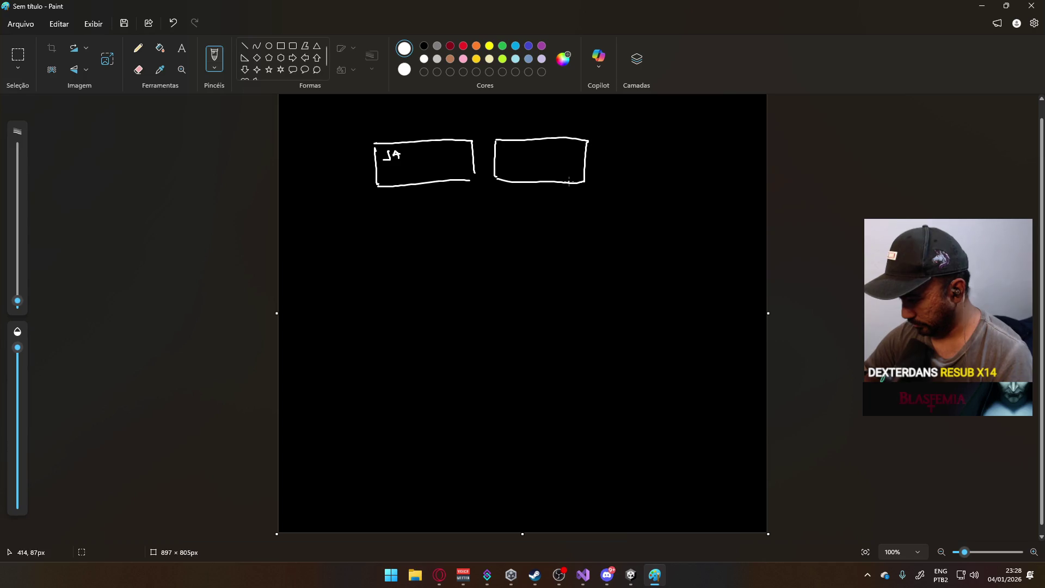
{"action": "left_click_drag", "start_coordinate": [504, 147], "coordinate": [518, 155]}
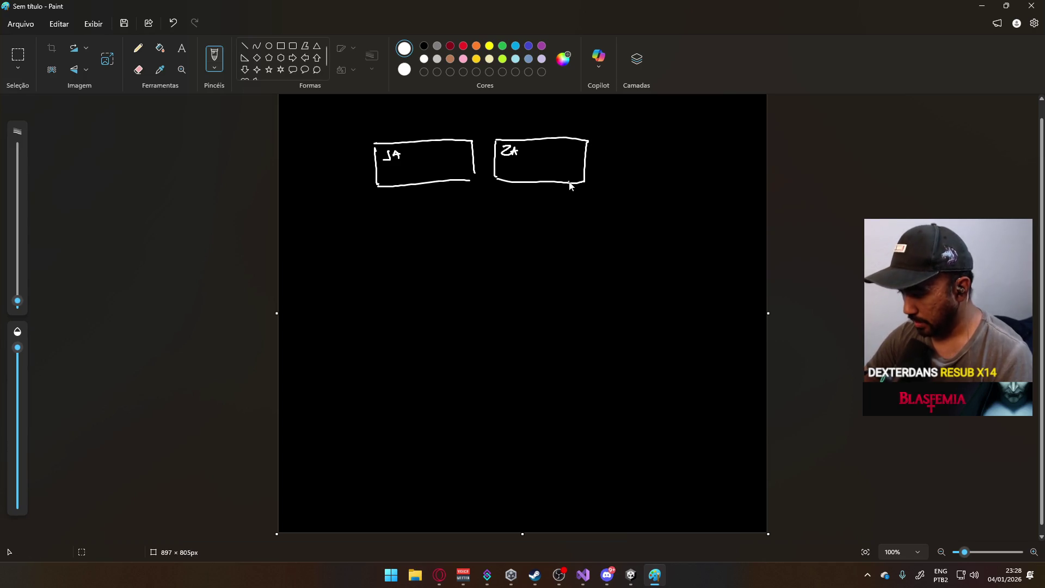
- Draw box S and join all three boxes to a shared line labelled WEAPON SETUP
{"action": "mouse_move", "coordinate": [610, 140]}
{"action": "left_mouse_down"}
{"action": "mouse_move", "coordinate": [611, 178]}
{"action": "mouse_move", "coordinate": [660, 175]}
{"action": "mouse_move", "coordinate": [650, 139]}
{"action": "mouse_move", "coordinate": [659, 178]}
{"action": "left_mouse_up"}
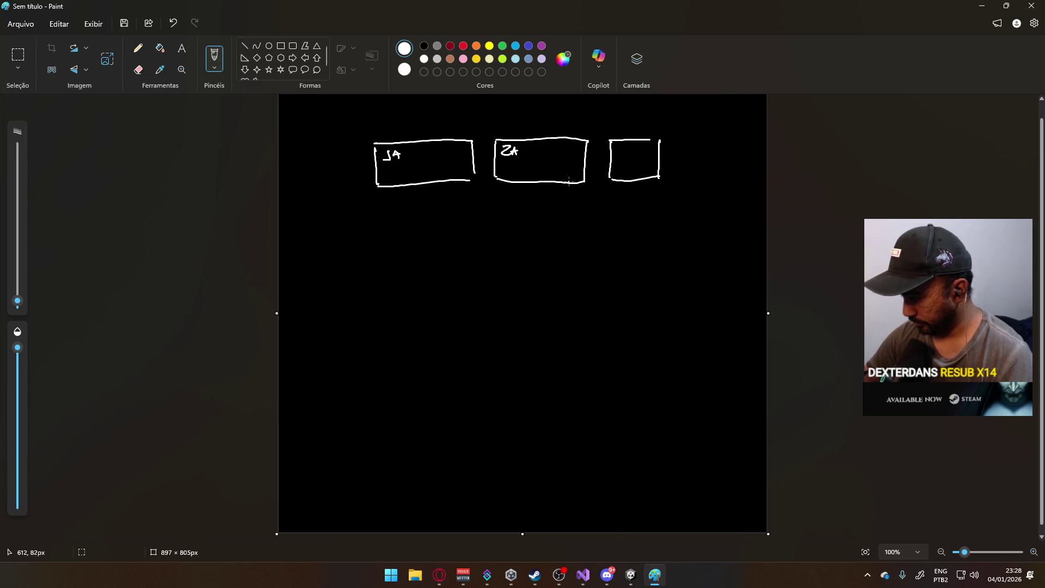
{"action": "left_click_drag", "start_coordinate": [621, 145], "coordinate": [613, 155]}
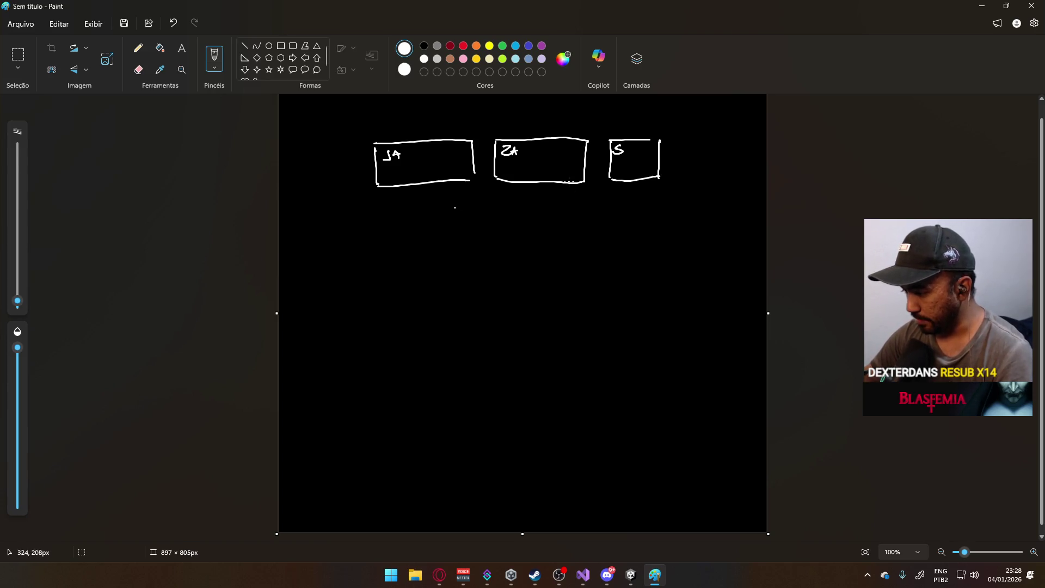
{"action": "mouse_move", "coordinate": [424, 168]}
{"action": "left_mouse_down"}
{"action": "mouse_move", "coordinate": [425, 226]}
{"action": "mouse_move", "coordinate": [503, 221]}
{"action": "left_mouse_up"}
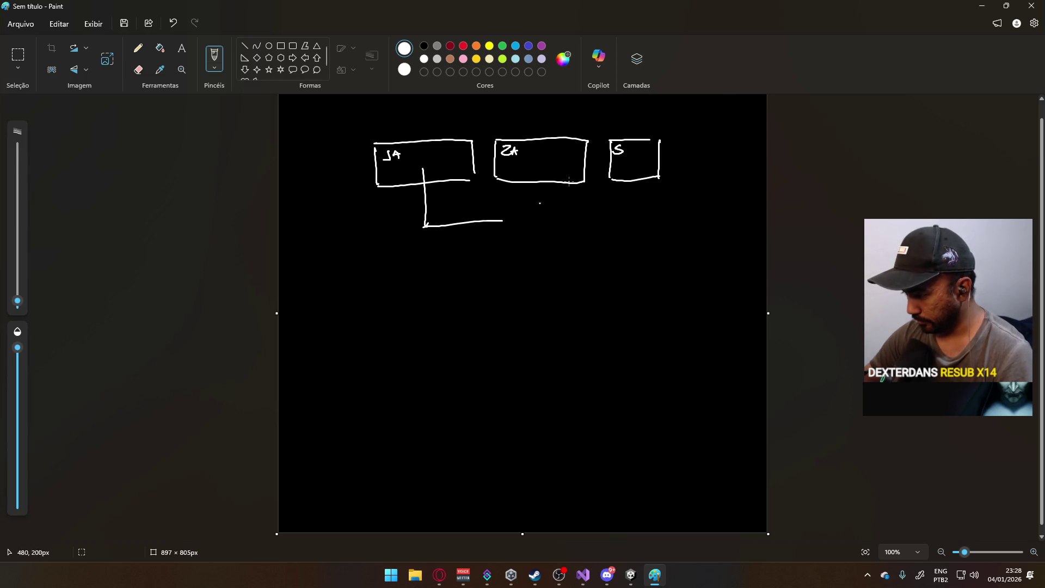
{"action": "mouse_move", "coordinate": [538, 157]}
{"action": "left_mouse_down"}
{"action": "mouse_move", "coordinate": [539, 222]}
{"action": "mouse_move", "coordinate": [628, 223]}
{"action": "left_mouse_up"}
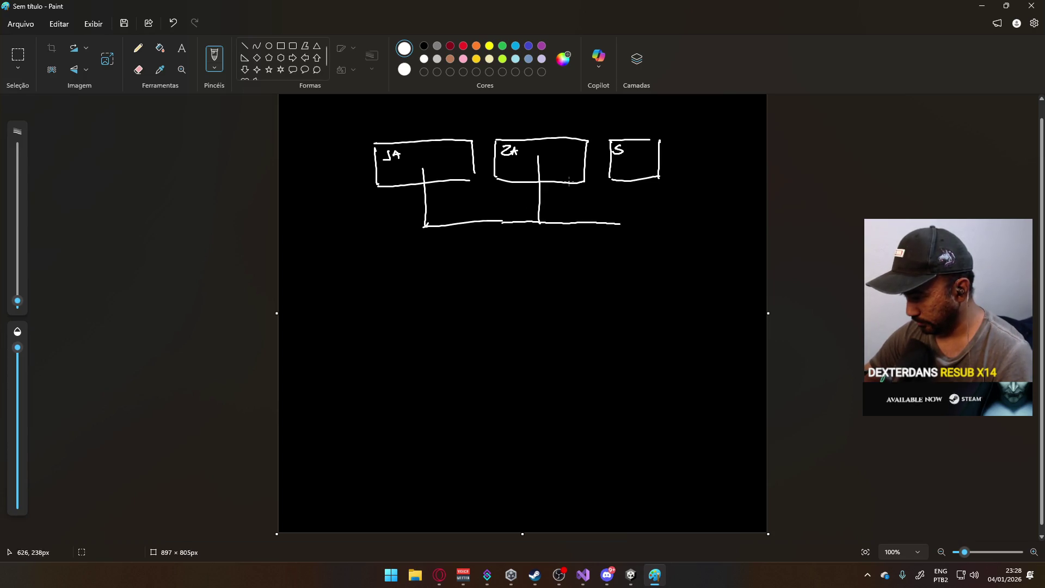
{"action": "mouse_move", "coordinate": [629, 161]}
{"action": "left_mouse_down"}
{"action": "mouse_move", "coordinate": [628, 223]}
{"action": "mouse_move", "coordinate": [678, 217]}
{"action": "left_mouse_up"}
{"action": "mouse_move", "coordinate": [680, 219]}
{"action": "left_mouse_down"}
{"action": "mouse_move", "coordinate": [696, 232]}
{"action": "mouse_move", "coordinate": [722, 211]}
{"action": "mouse_move", "coordinate": [684, 245]}
{"action": "mouse_move", "coordinate": [707, 237]}
{"action": "left_mouse_up"}
{"action": "mouse_move", "coordinate": [701, 238]}
{"action": "left_mouse_down"}
{"action": "mouse_move", "coordinate": [700, 248]}
{"action": "mouse_move", "coordinate": [716, 243]}
{"action": "left_mouse_up"}
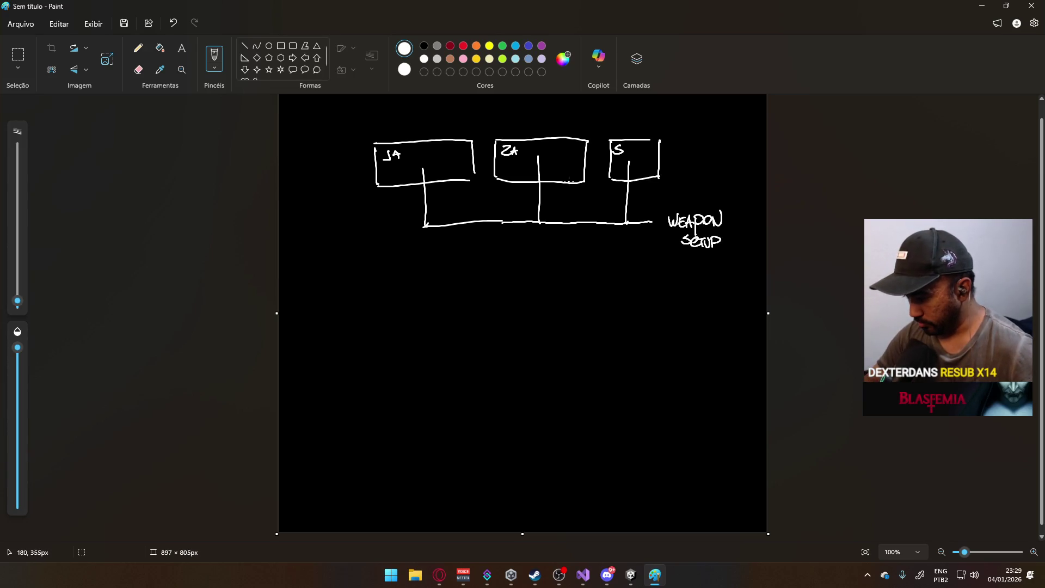
{"action": "mouse_move", "coordinate": [374, 291]}
{"action": "left_mouse_down"}
{"action": "mouse_move", "coordinate": [376, 315]}
{"action": "mouse_move", "coordinate": [406, 311]}
{"action": "left_mouse_up"}
- Draw small box 1 with ellipsis dots and a second box, then undo the extras
{"action": "mouse_move", "coordinate": [374, 288]}
{"action": "left_mouse_down"}
{"action": "mouse_move", "coordinate": [403, 286]}
{"action": "mouse_move", "coordinate": [406, 311]}
{"action": "left_mouse_up"}
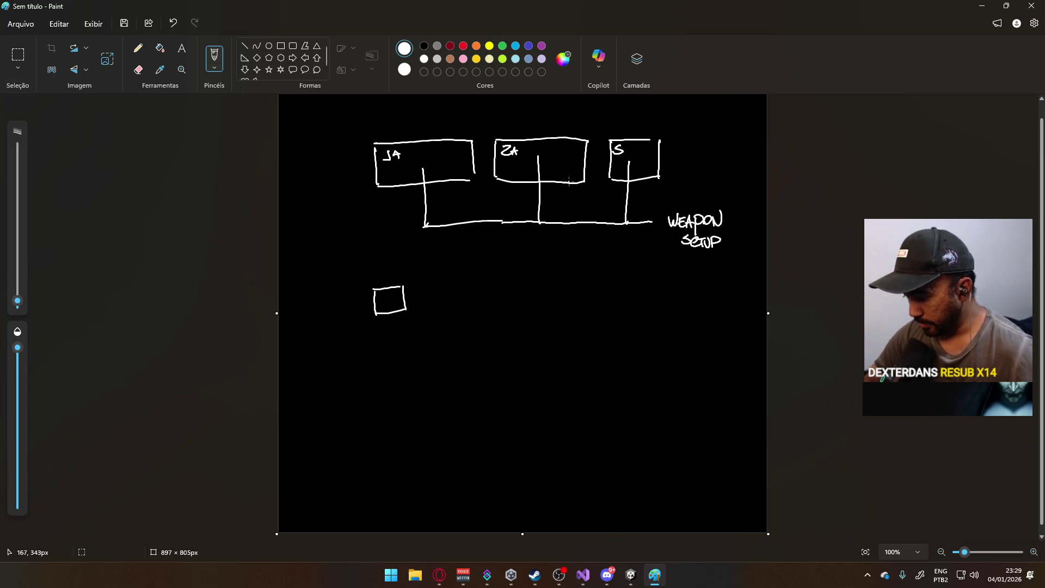
{"action": "left_click_drag", "start_coordinate": [388, 323], "coordinate": [382, 330]}
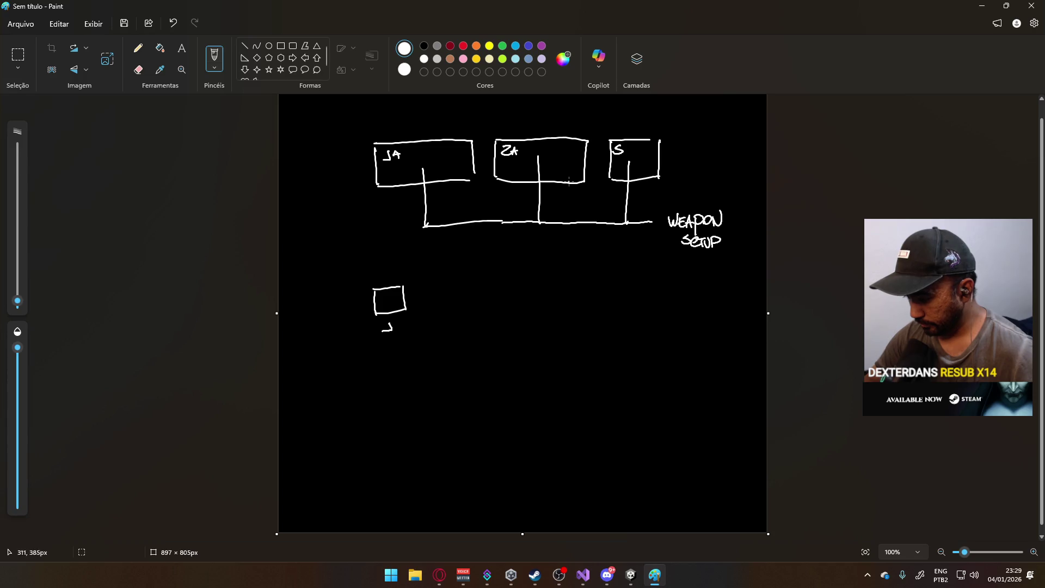
{"action": "left_click", "coordinate": [432, 299]}
{"action": "left_click", "coordinate": [447, 299]}
{"action": "left_click", "coordinate": [462, 299]}
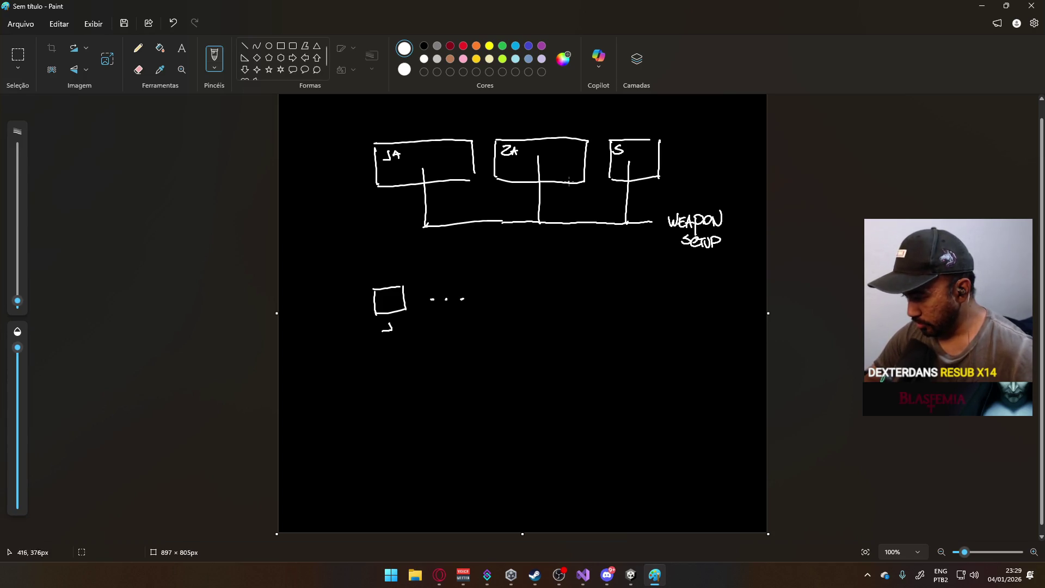
{"action": "mouse_move", "coordinate": [495, 288]}
{"action": "left_mouse_down"}
{"action": "mouse_move", "coordinate": [497, 313]}
{"action": "mouse_move", "coordinate": [524, 305]}
{"action": "mouse_move", "coordinate": [497, 331]}
{"action": "mouse_move", "coordinate": [510, 322]}
{"action": "left_mouse_up"}
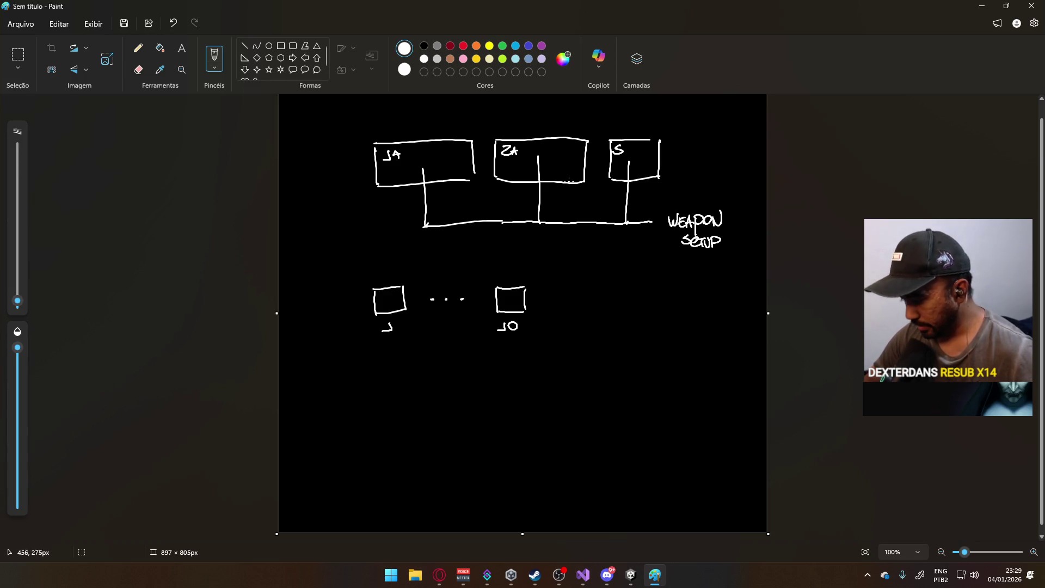
{"action": "key", "text": "super"}
{"action": "key", "text": "super"}
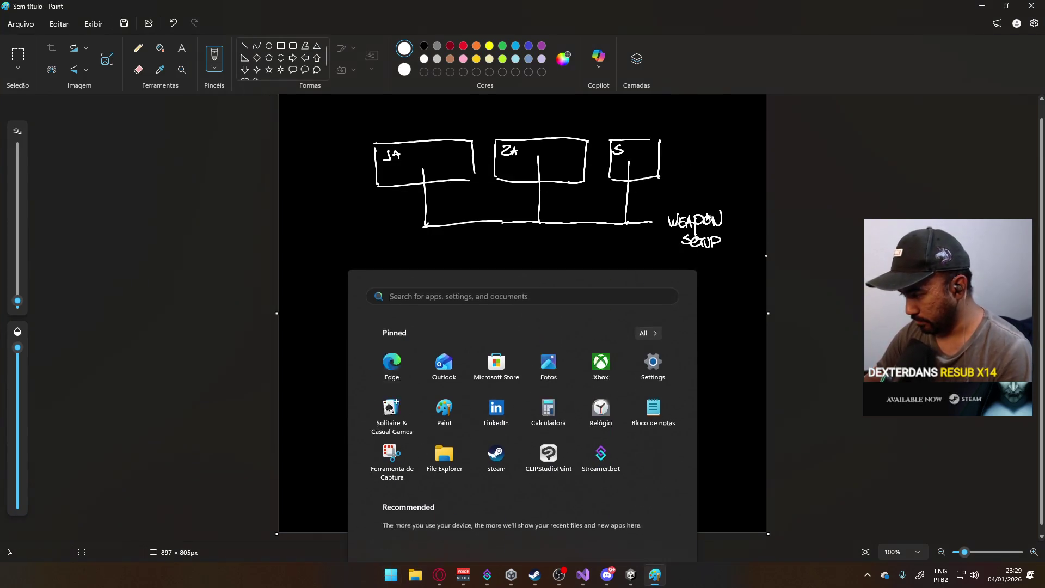
{"action": "key", "text": "ctrl+z"}
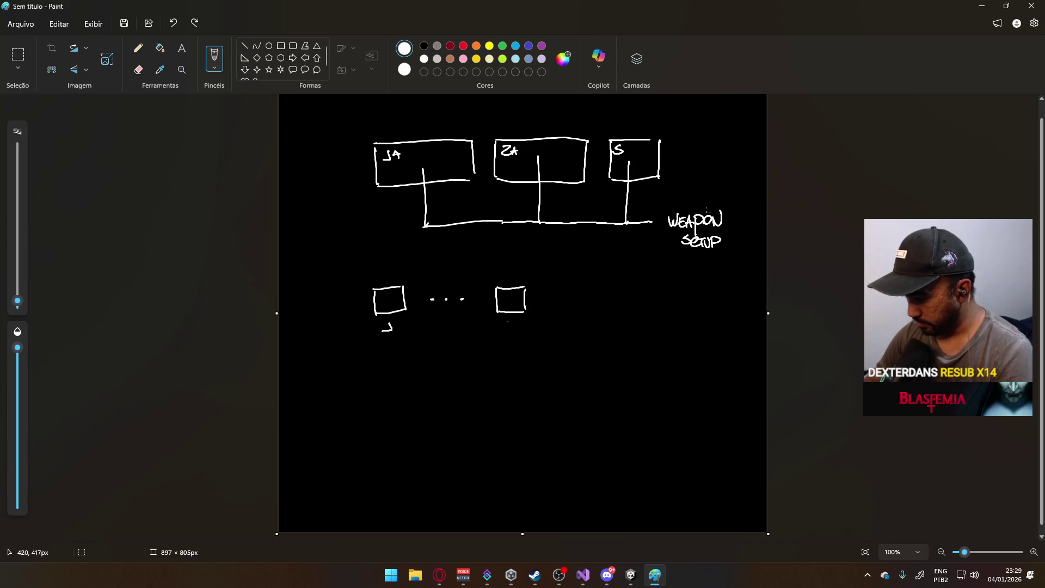
{"action": "key", "text": "ctrl+z"}
{"action": "key", "text": "ctrl+z"}
{"action": "key", "text": "ctrl+z"}
{"action": "key", "text": "ctrl+z"}
{"action": "key", "text": "ctrl+z"}
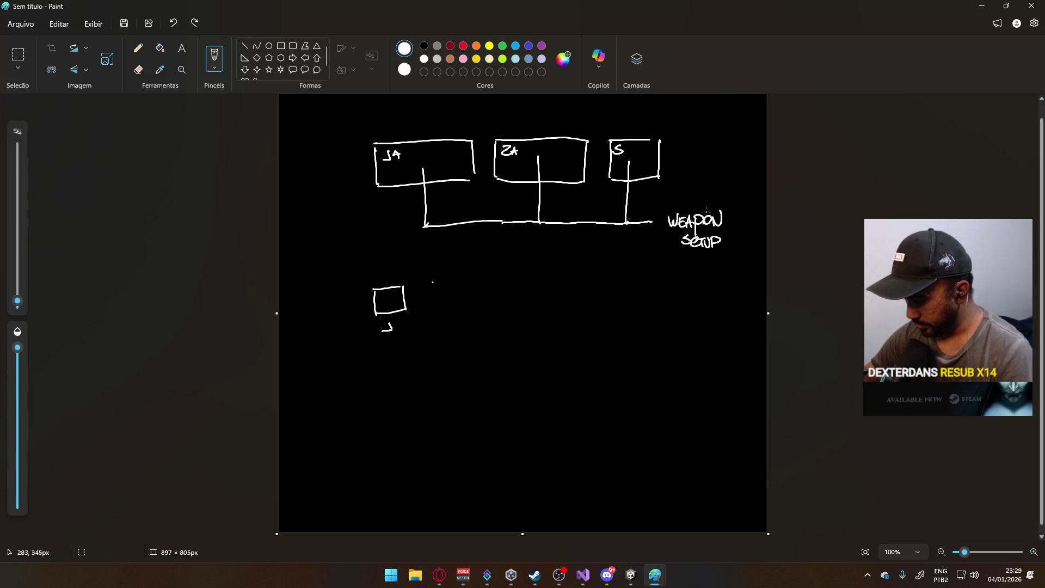
- Redraw the boxes numbered 2 to 4 and connect box 4 down to ITEM with a branch
{"action": "mouse_move", "coordinate": [425, 284]}
{"action": "left_mouse_down"}
{"action": "mouse_move", "coordinate": [445, 311]}
{"action": "mouse_move", "coordinate": [445, 285]}
{"action": "mouse_move", "coordinate": [453, 307]}
{"action": "mouse_move", "coordinate": [435, 310]}
{"action": "mouse_move", "coordinate": [497, 308]}
{"action": "mouse_move", "coordinate": [492, 282]}
{"action": "mouse_move", "coordinate": [498, 308]}
{"action": "mouse_move", "coordinate": [514, 311]}
{"action": "mouse_move", "coordinate": [544, 308]}
{"action": "mouse_move", "coordinate": [545, 281]}
{"action": "mouse_move", "coordinate": [547, 308]}
{"action": "left_mouse_up"}
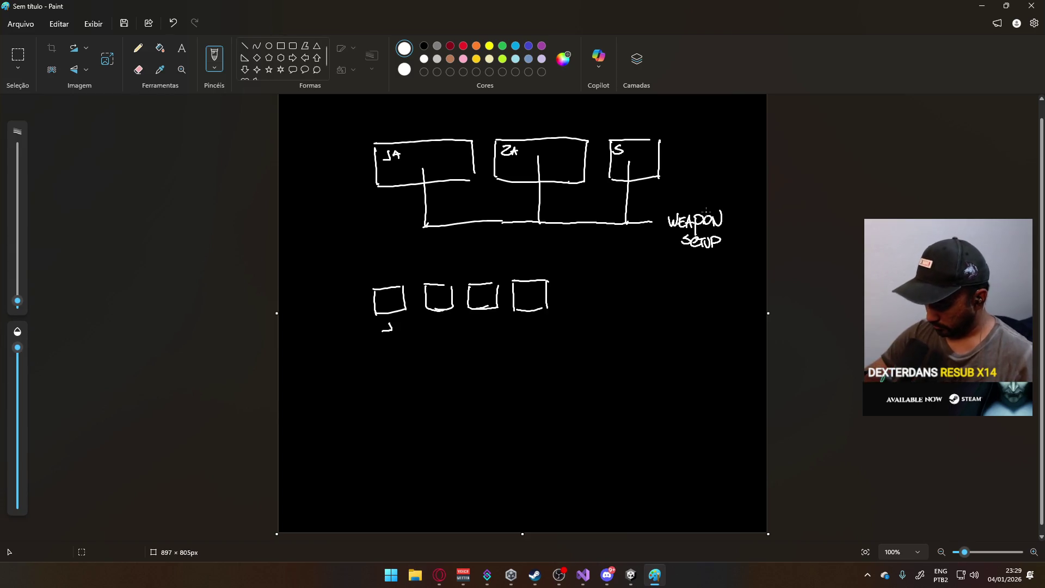
{"action": "left_click_drag", "start_coordinate": [436, 323], "coordinate": [438, 329]}
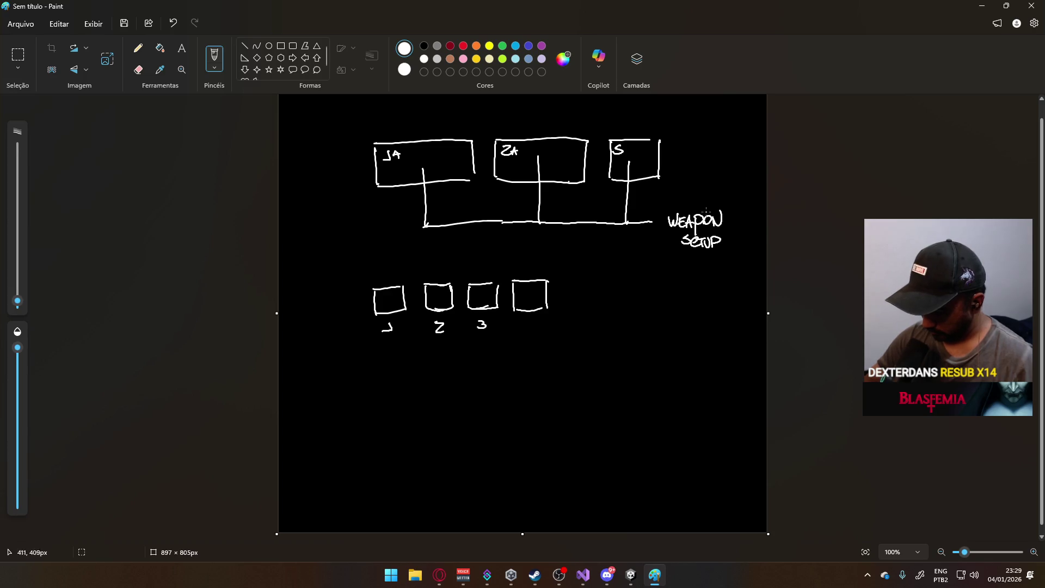
{"action": "left_click_drag", "start_coordinate": [525, 323], "coordinate": [535, 339]}
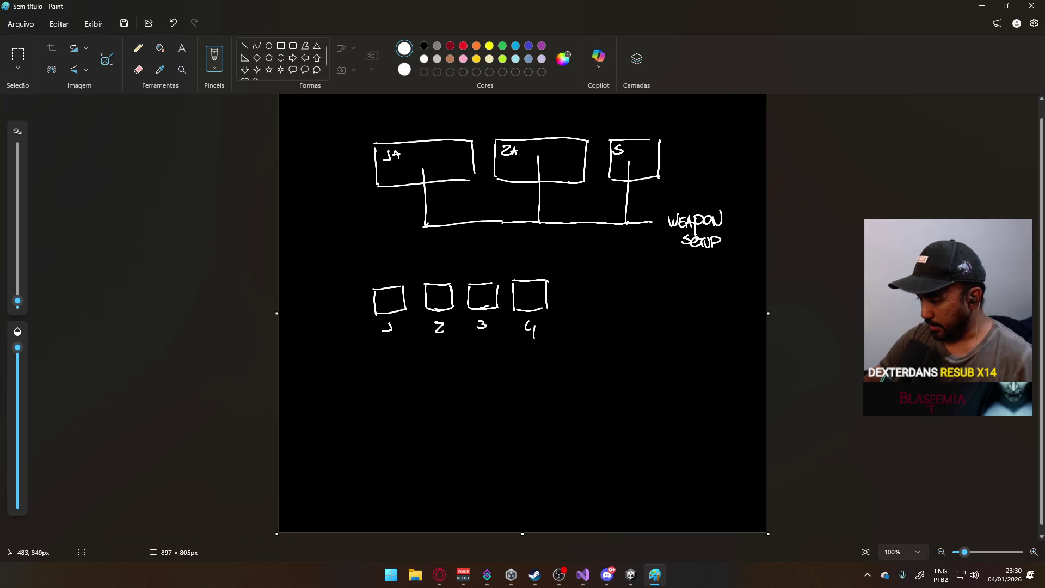
{"action": "mouse_move", "coordinate": [535, 294]}
{"action": "left_mouse_down"}
{"action": "mouse_move", "coordinate": [619, 287]}
{"action": "mouse_move", "coordinate": [626, 363]}
{"action": "mouse_move", "coordinate": [642, 358]}
{"action": "mouse_move", "coordinate": [566, 428]}
{"action": "left_mouse_up"}
{"action": "left_click_drag", "start_coordinate": [637, 378], "coordinate": [680, 424]}
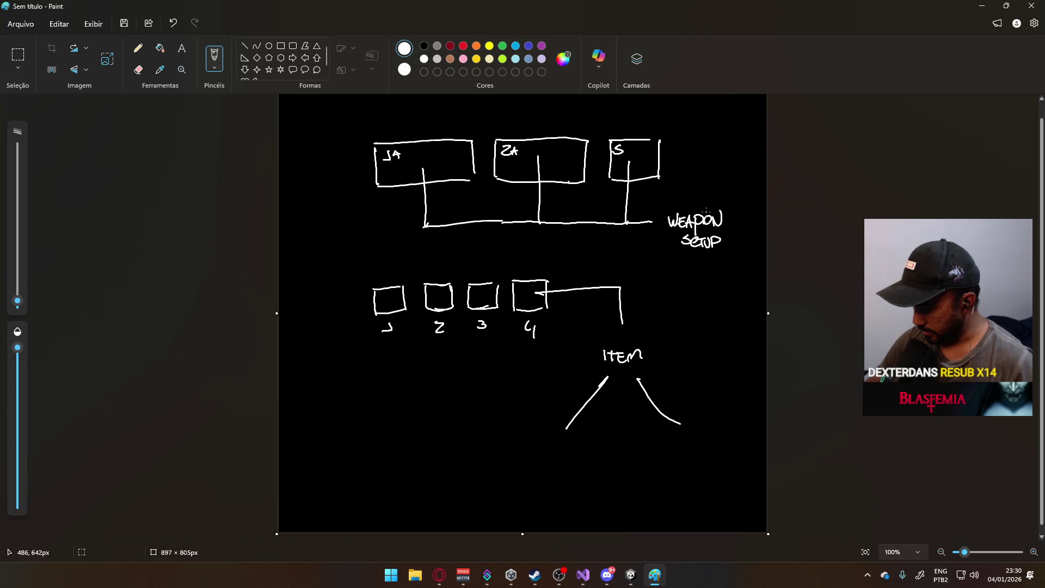
- Write CONS and NÃO under ITEM, with HEAL and GRANADA linked below CONS
{"action": "mouse_move", "coordinate": [540, 443]}
{"action": "left_mouse_down"}
{"action": "mouse_move", "coordinate": [539, 452]}
{"action": "mouse_move", "coordinate": [559, 442]}
{"action": "mouse_move", "coordinate": [559, 452]}
{"action": "left_mouse_up"}
{"action": "left_click_drag", "start_coordinate": [657, 453], "coordinate": [677, 446]}
{"action": "mouse_move", "coordinate": [668, 436]}
{"action": "left_mouse_down"}
{"action": "mouse_move", "coordinate": [702, 459]}
{"action": "mouse_move", "coordinate": [719, 446]}
{"action": "mouse_move", "coordinate": [720, 458]}
{"action": "left_mouse_up"}
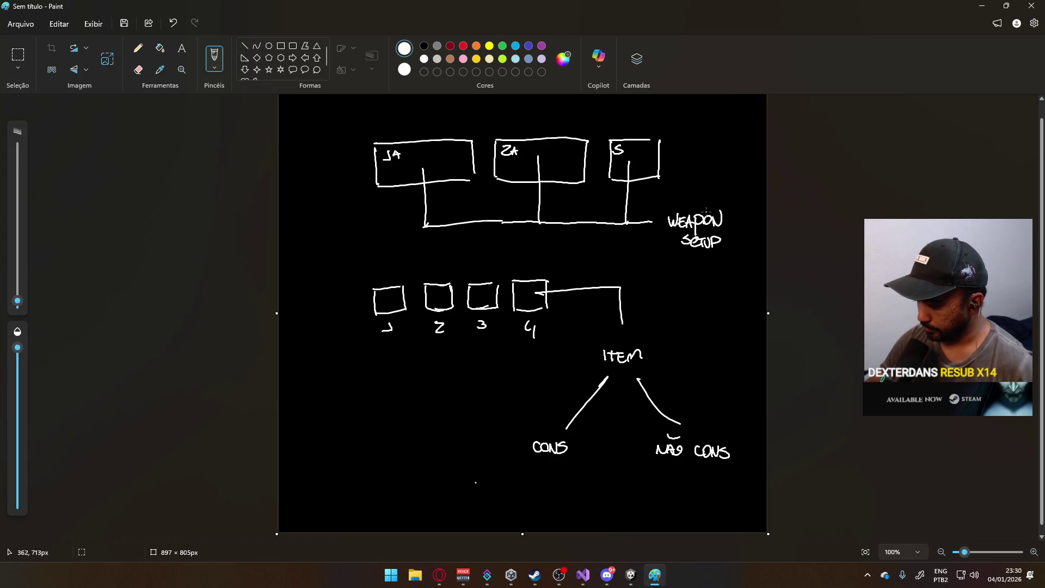
{"action": "left_click_drag", "start_coordinate": [452, 481], "coordinate": [451, 497]}
{"action": "left_click_drag", "start_coordinate": [459, 479], "coordinate": [460, 488]}
{"action": "mouse_move", "coordinate": [464, 481]}
{"action": "left_mouse_down"}
{"action": "mouse_move", "coordinate": [464, 494]}
{"action": "mouse_move", "coordinate": [482, 493]}
{"action": "left_mouse_up"}
{"action": "left_click_drag", "start_coordinate": [473, 488], "coordinate": [538, 493]}
{"action": "left_click_drag", "start_coordinate": [538, 493], "coordinate": [545, 493]}
{"action": "mouse_move", "coordinate": [538, 489]}
{"action": "left_mouse_down"}
{"action": "mouse_move", "coordinate": [553, 481]}
{"action": "mouse_move", "coordinate": [580, 493]}
{"action": "left_mouse_up"}
{"action": "mouse_move", "coordinate": [549, 460]}
{"action": "left_mouse_down"}
{"action": "mouse_move", "coordinate": [550, 479]}
{"action": "mouse_move", "coordinate": [494, 469]}
{"action": "left_mouse_up"}
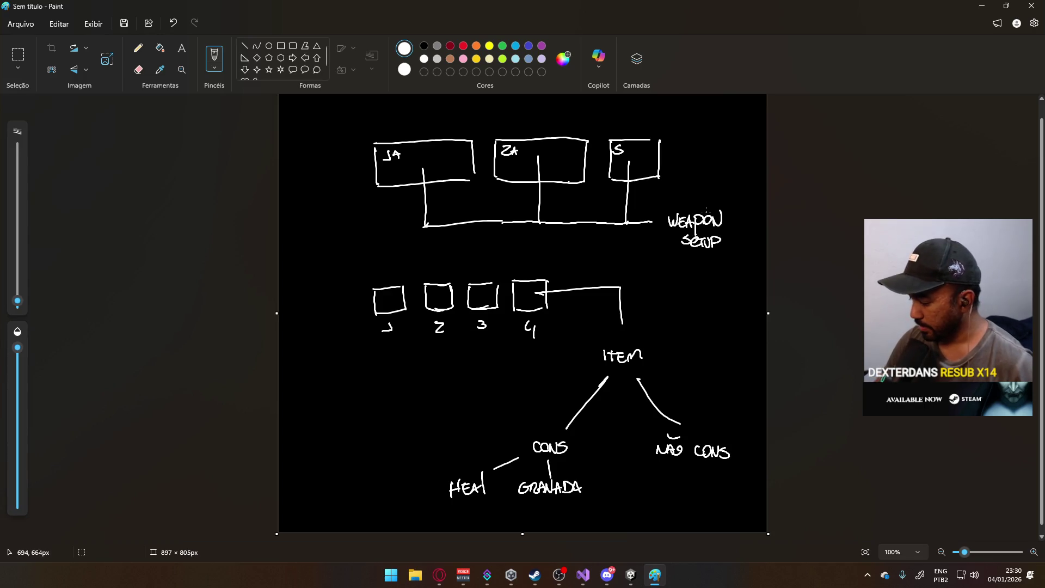
- Branch NÃO CONS down to MISC, then undo a stray stroke near the left edge
{"action": "left_click_drag", "start_coordinate": [661, 464], "coordinate": [649, 474]}
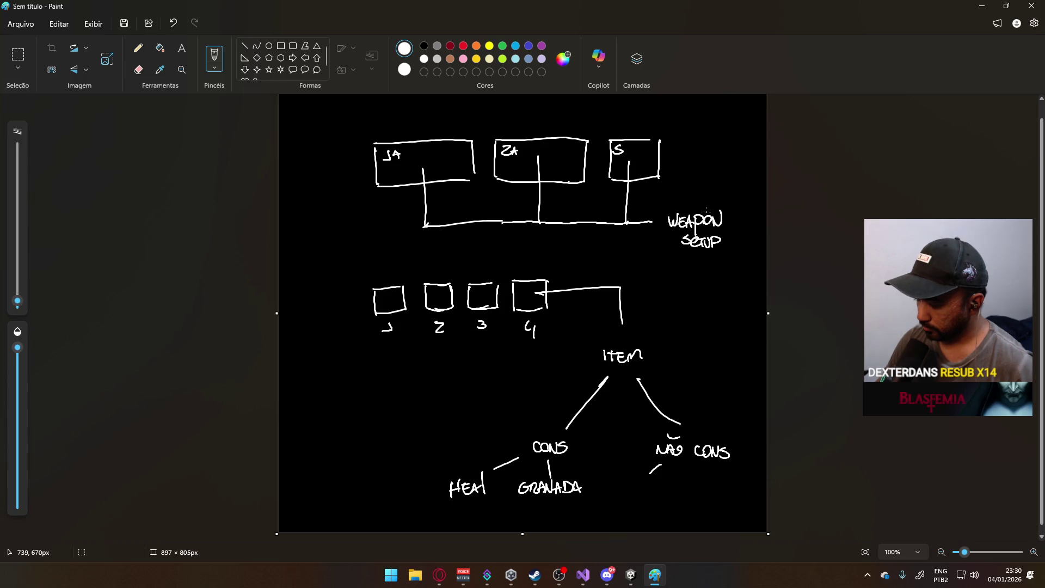
{"action": "left_click_drag", "start_coordinate": [623, 489], "coordinate": [659, 492]}
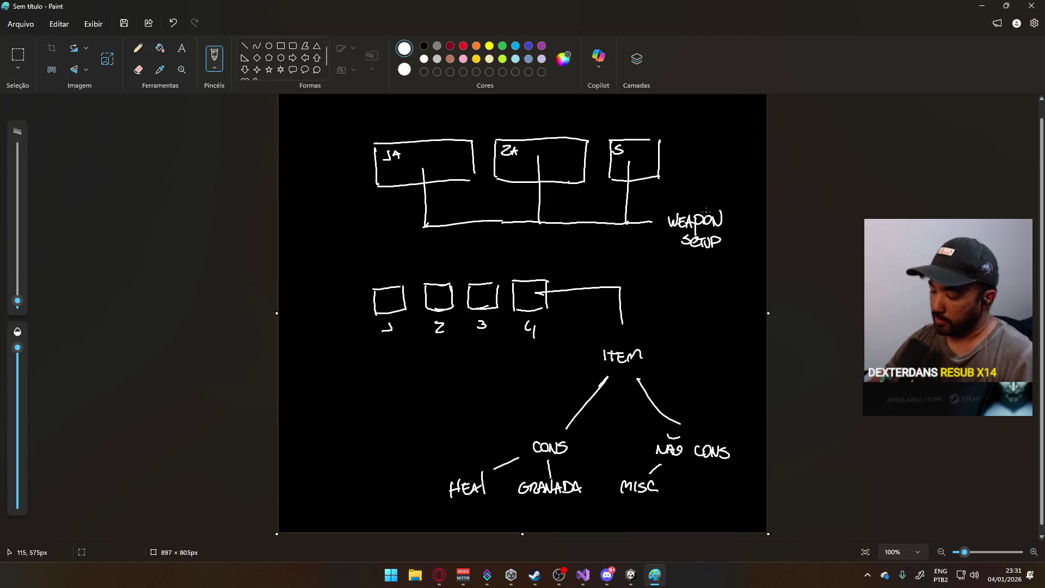
{"action": "mouse_move", "coordinate": [332, 451]}
{"action": "left_mouse_down"}
{"action": "mouse_move", "coordinate": [330, 412]}
{"action": "mouse_move", "coordinate": [332, 446]}
{"action": "mouse_move", "coordinate": [343, 446]}
{"action": "mouse_move", "coordinate": [355, 411]}
{"action": "mouse_move", "coordinate": [330, 402]}
{"action": "mouse_move", "coordinate": [343, 393]}
{"action": "left_mouse_up"}
{"action": "key", "text": "ctrl+z"}
- Add a base line to the vase and write LETHAL VS RESIDENT 4 stacked beside it
{"action": "left_click_drag", "start_coordinate": [334, 434], "coordinate": [358, 448]}
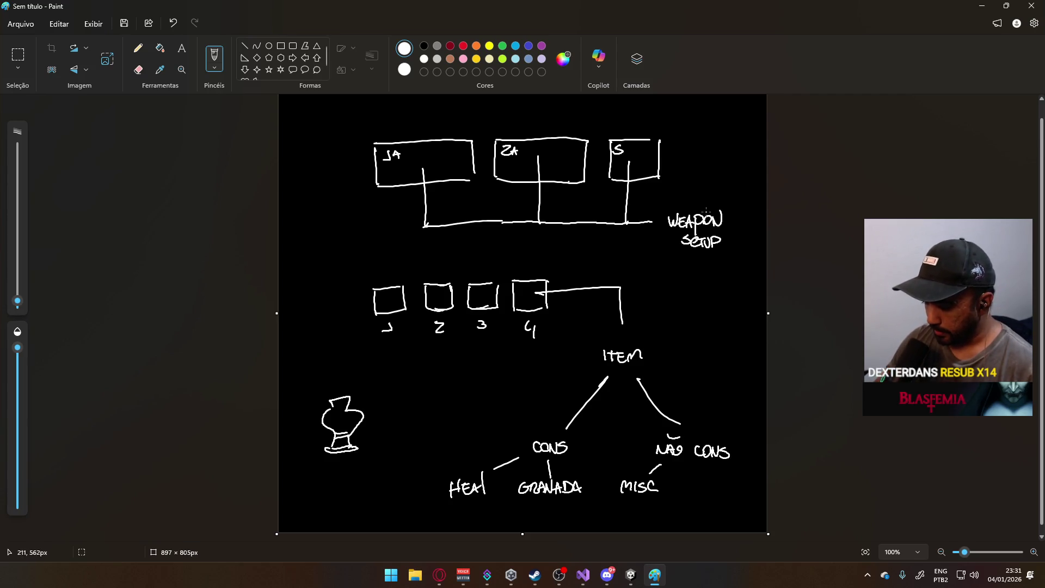
{"action": "mouse_move", "coordinate": [409, 371]}
{"action": "left_mouse_down"}
{"action": "mouse_move", "coordinate": [416, 383]}
{"action": "mouse_move", "coordinate": [437, 369]}
{"action": "left_mouse_up"}
{"action": "left_click_drag", "start_coordinate": [432, 370], "coordinate": [441, 382]}
{"action": "left_click_drag", "start_coordinate": [448, 368], "coordinate": [449, 375]}
{"action": "left_click_drag", "start_coordinate": [450, 381], "coordinate": [467, 379]}
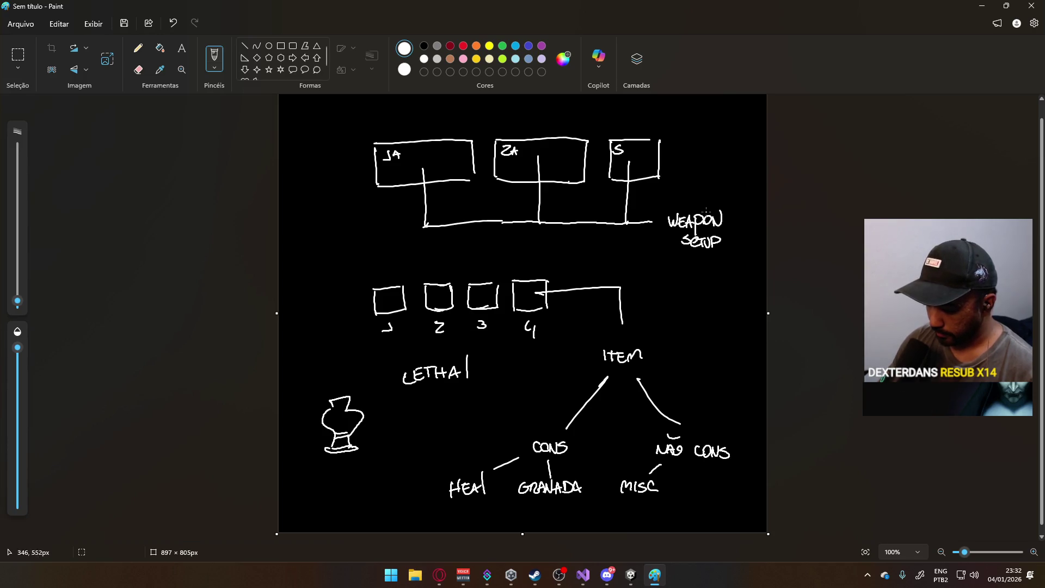
{"action": "mouse_move", "coordinate": [423, 404]}
{"action": "left_mouse_down"}
{"action": "mouse_move", "coordinate": [434, 414]}
{"action": "mouse_move", "coordinate": [418, 446]}
{"action": "mouse_move", "coordinate": [479, 426]}
{"action": "left_mouse_up"}
{"action": "left_click_drag", "start_coordinate": [484, 427], "coordinate": [515, 431]}
{"action": "left_click_drag", "start_coordinate": [512, 424], "coordinate": [513, 436]}
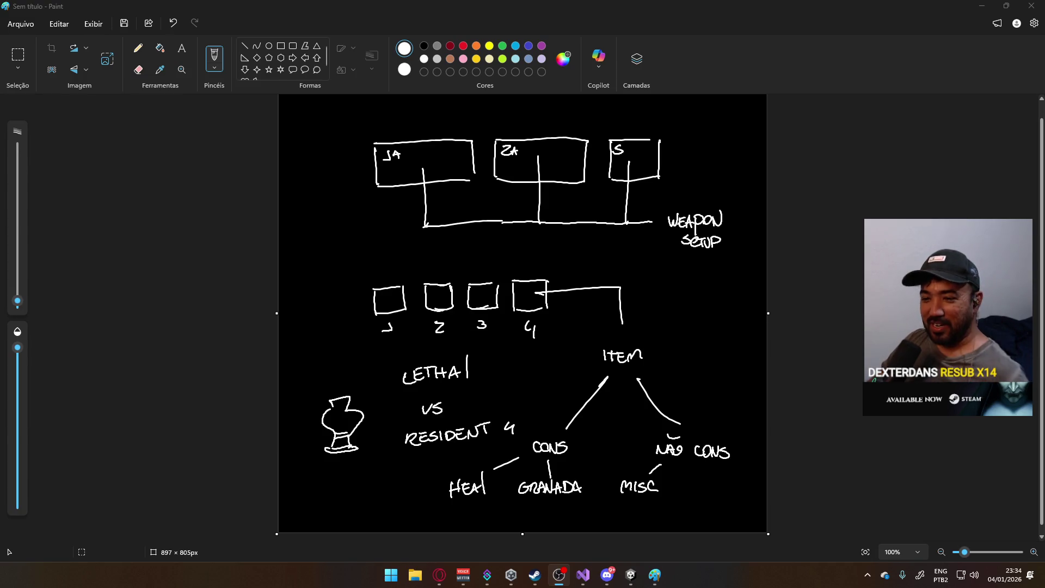
{"action": "key", "text": "alt+Tab"}
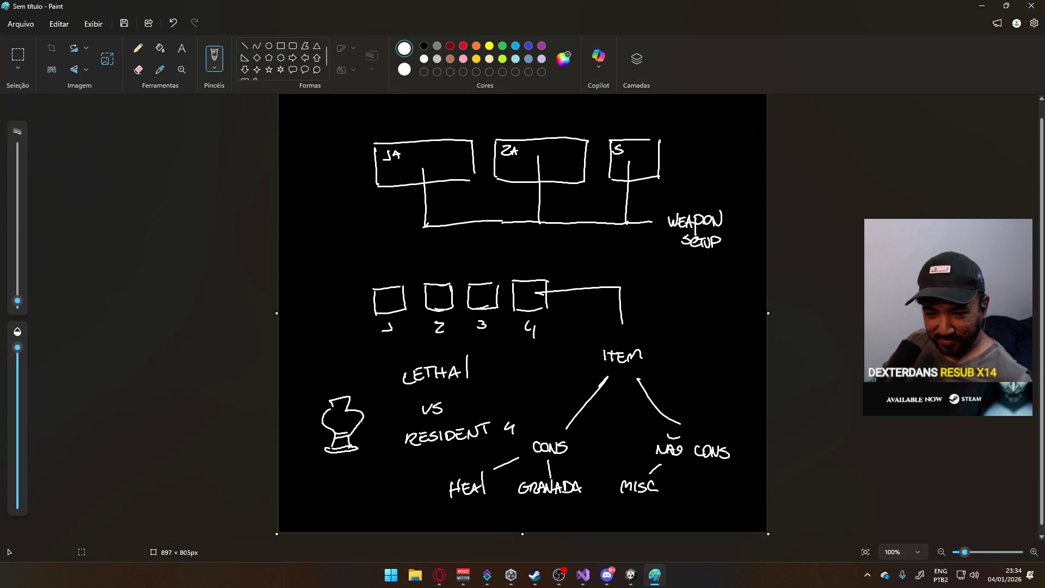
{"action": "key", "text": "alt+Tab"}
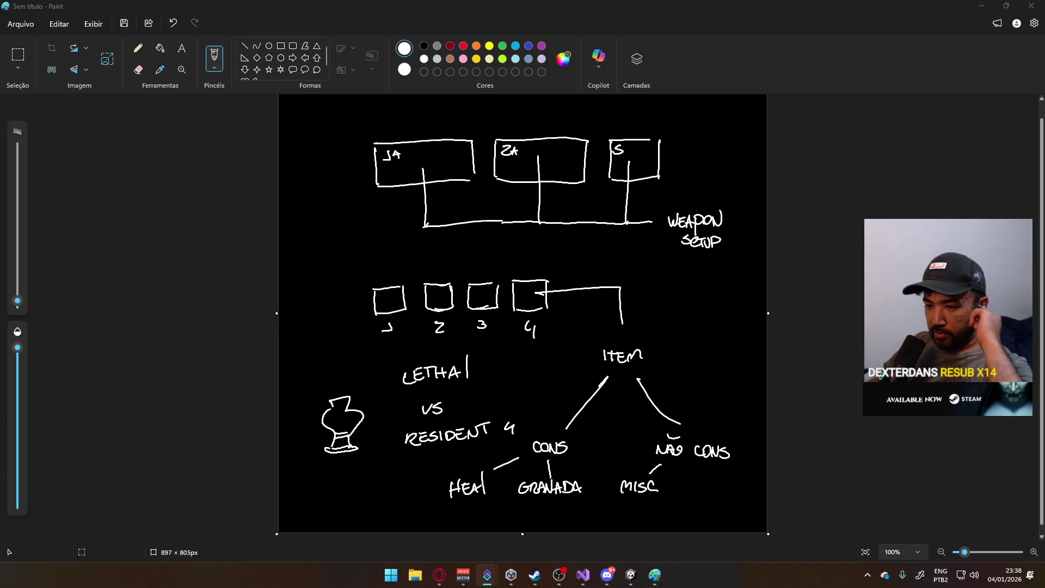
- Leave the finished Paint sketch and return to the code
{"action": "key", "text": "alt+Tab"}
- Put the cursor inside the empty Loadout struct body, then return to the Unity editor
{"action": "left_click", "coordinate": [413, 249]}
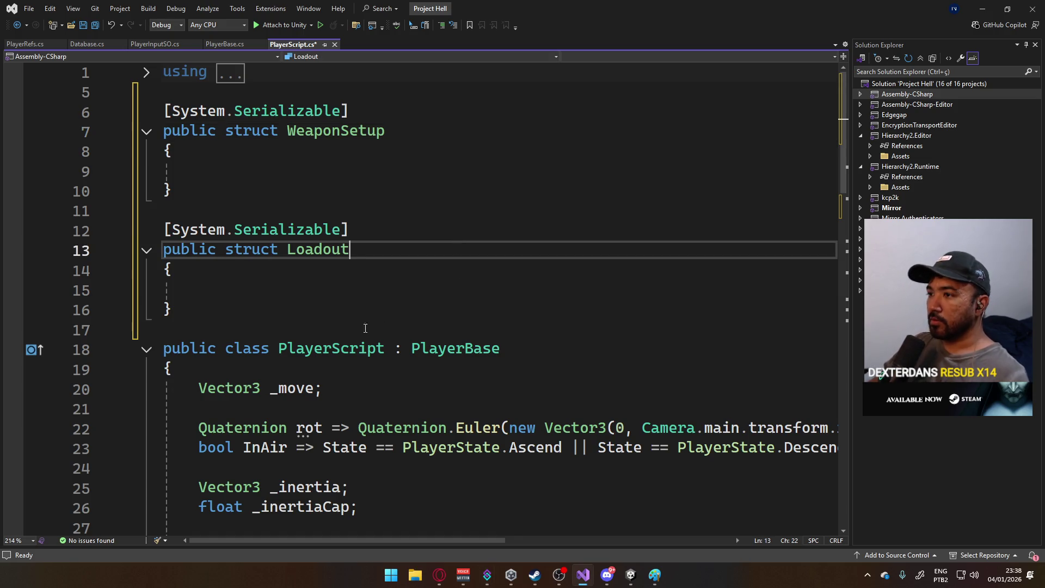
{"action": "left_click", "coordinate": [429, 295]}
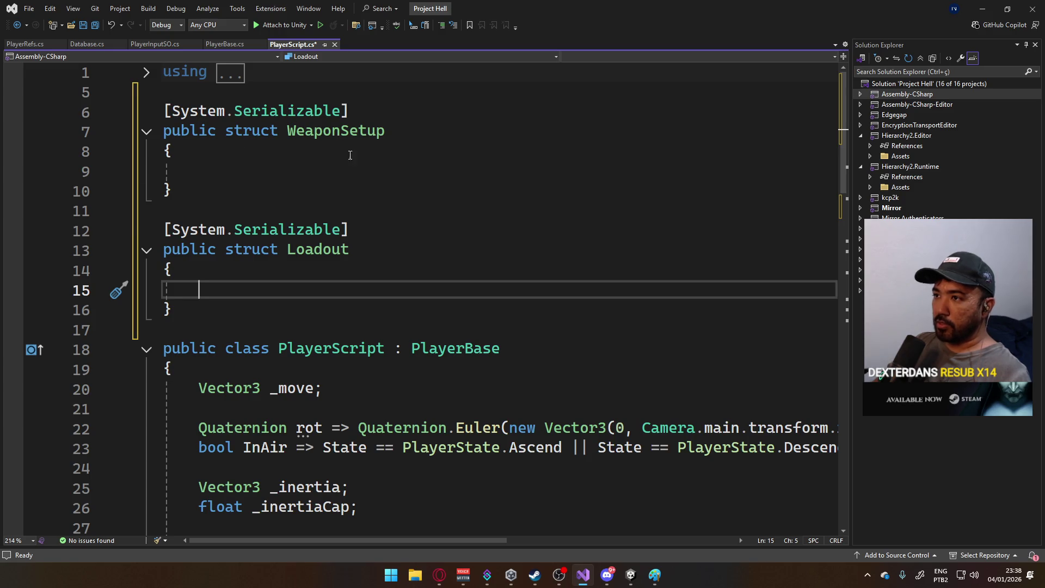
{"action": "left_click", "coordinate": [631, 575]}
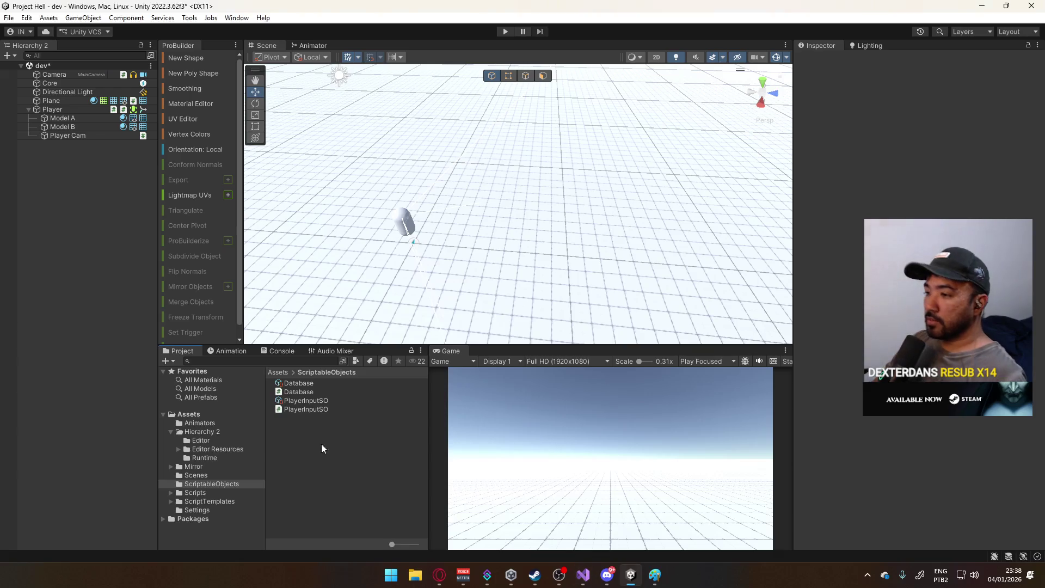
- Create a new C# script named WeaponSO in the ScriptableObjects folder
{"action": "right_click", "coordinate": [310, 420]}
{"action": "mouse_move", "coordinate": [352, 121]}
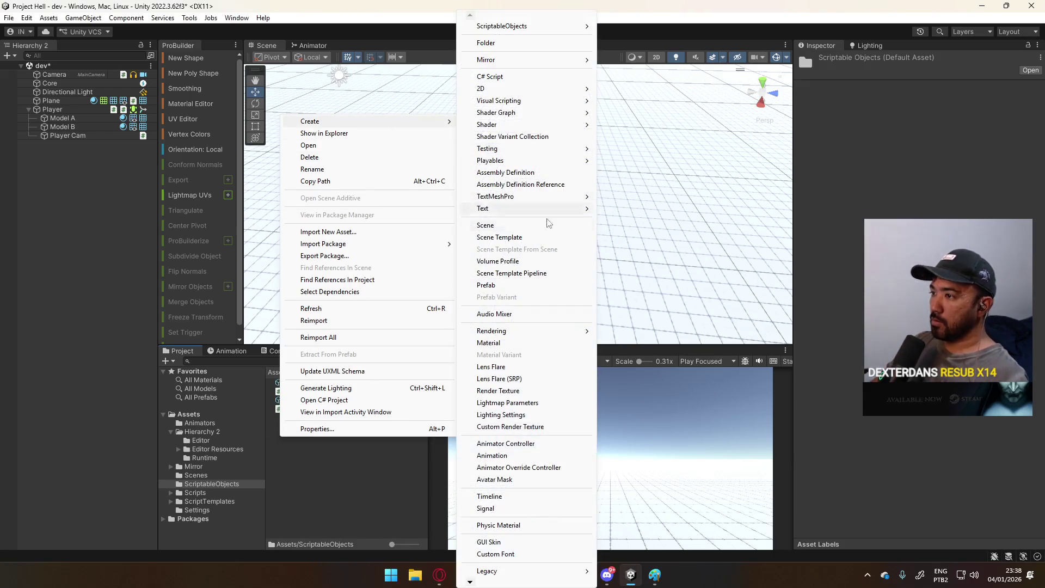
{"action": "left_click", "coordinate": [512, 77]}
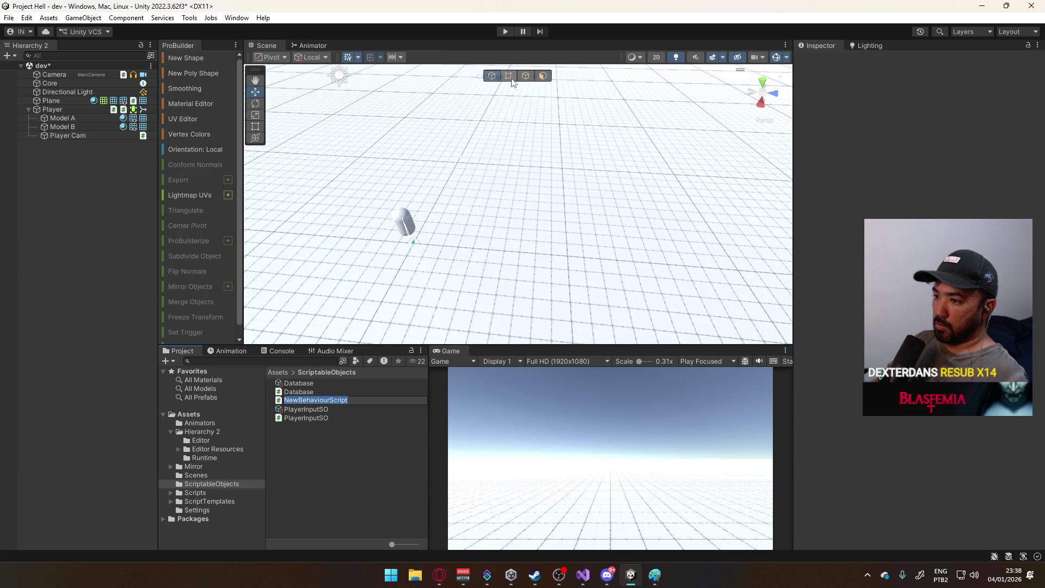
{"action": "type", "text": "W"}
{"action": "type", "text": "SO"}
{"action": "key", "text": "Return"}
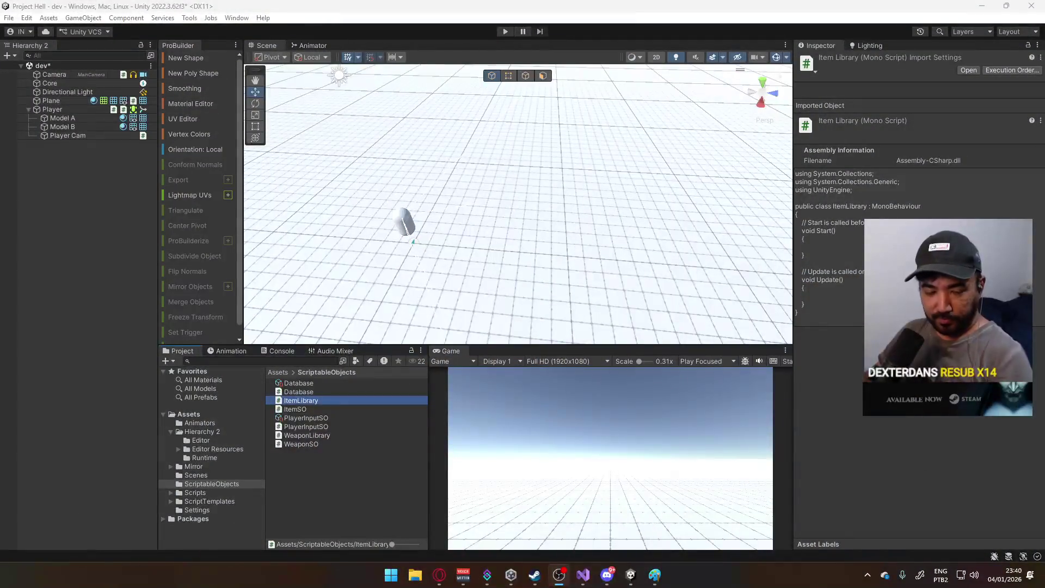
- Open the ItemSO, WeaponLibrary and WeaponSO scripts in Visual Studio
{"action": "key", "text": "alt+Tab"}
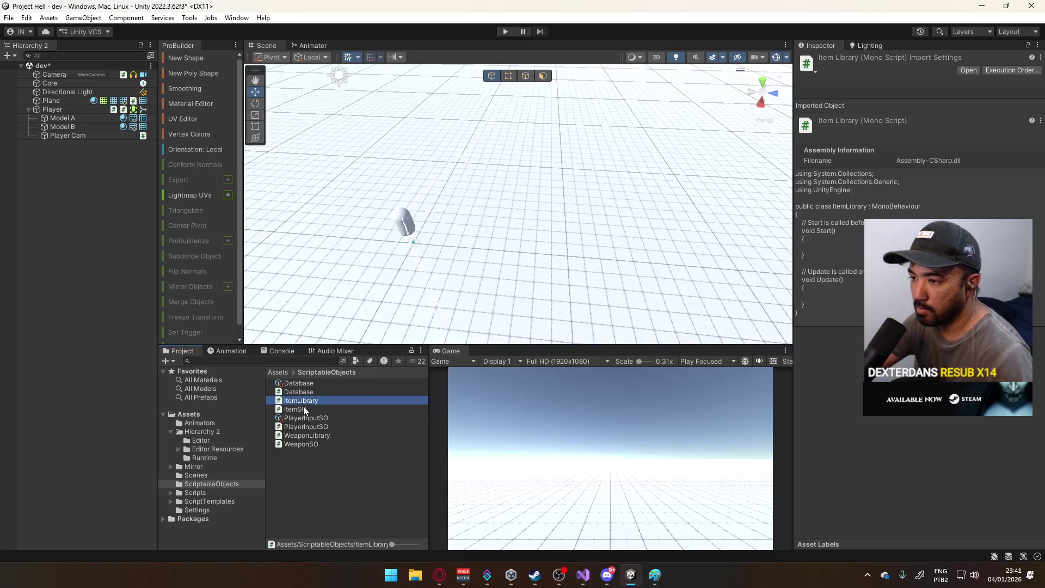
{"action": "left_click", "coordinate": [303, 408]}
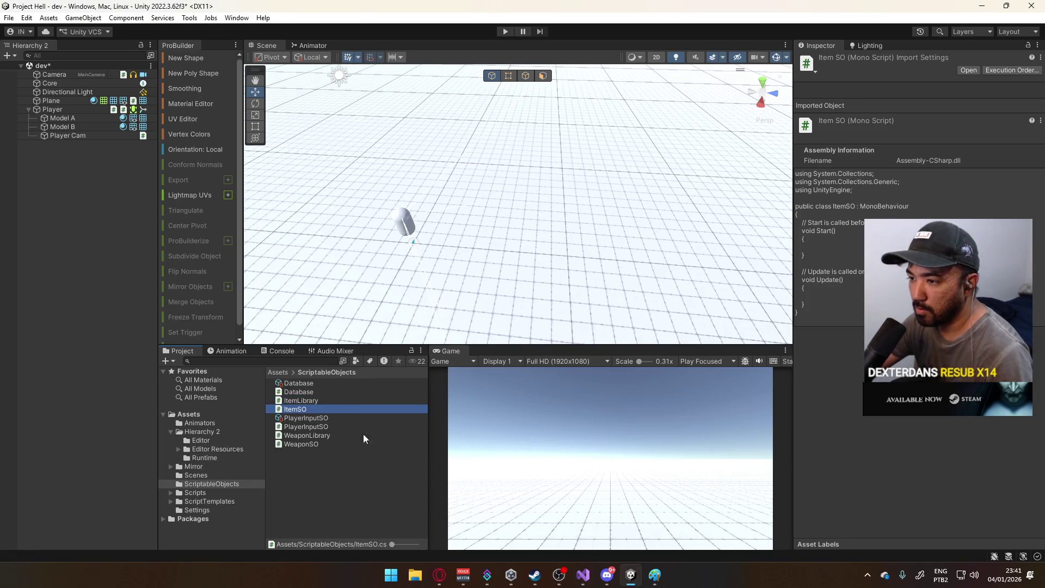
{"action": "left_click", "coordinate": [309, 433]}
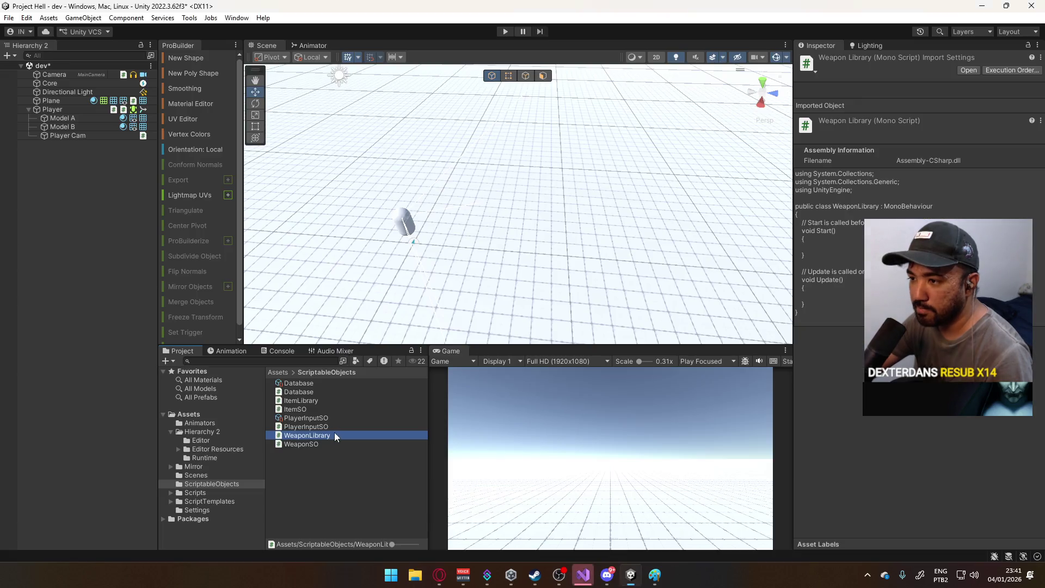
{"action": "double_click", "coordinate": [299, 444]}
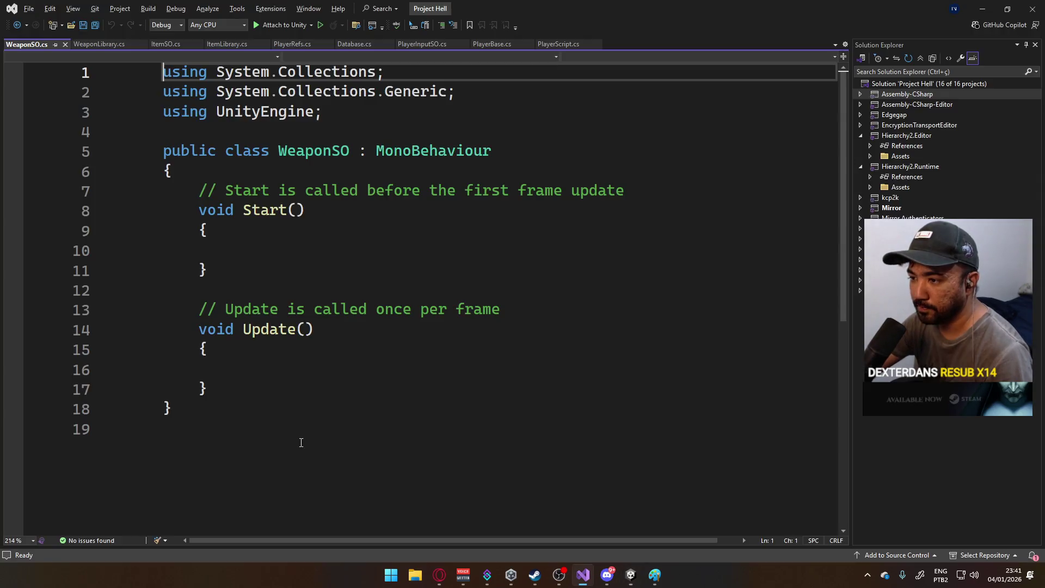
- Copy PlayerInputSO's line-8 CreateAssetMenu attribute, then bring up WeaponSO.cs
{"action": "key", "text": "alt+Tab"}
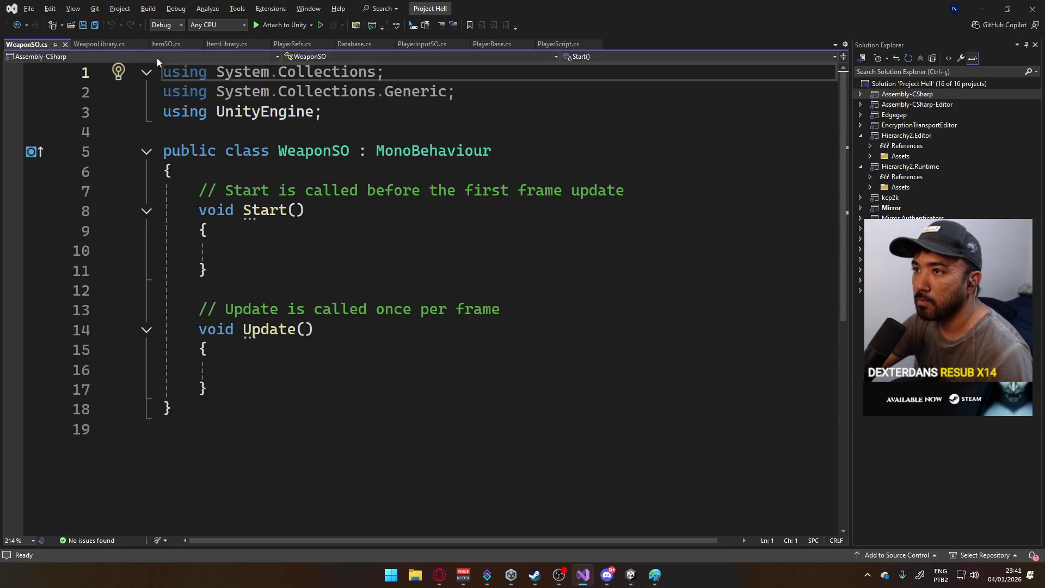
{"action": "left_click", "coordinate": [163, 44]}
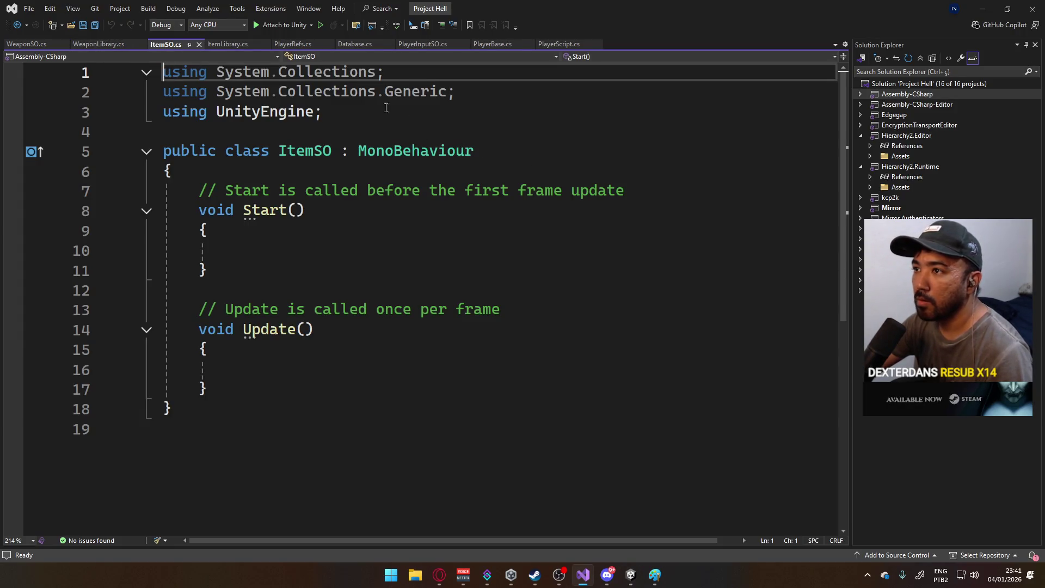
{"action": "left_click", "coordinate": [417, 48]}
{"action": "left_click", "coordinate": [609, 210]}
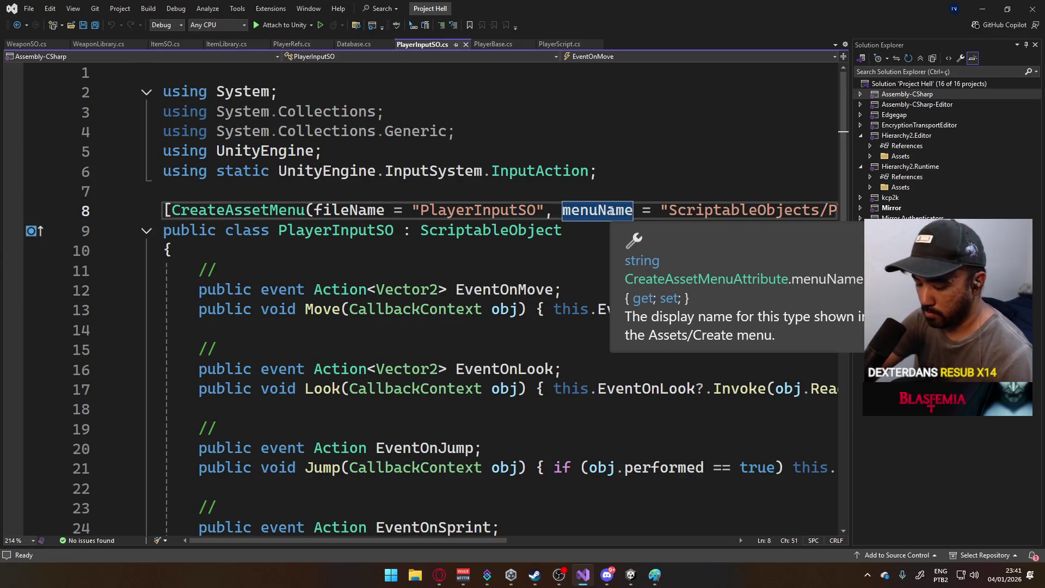
{"action": "left_click", "coordinate": [165, 210]}
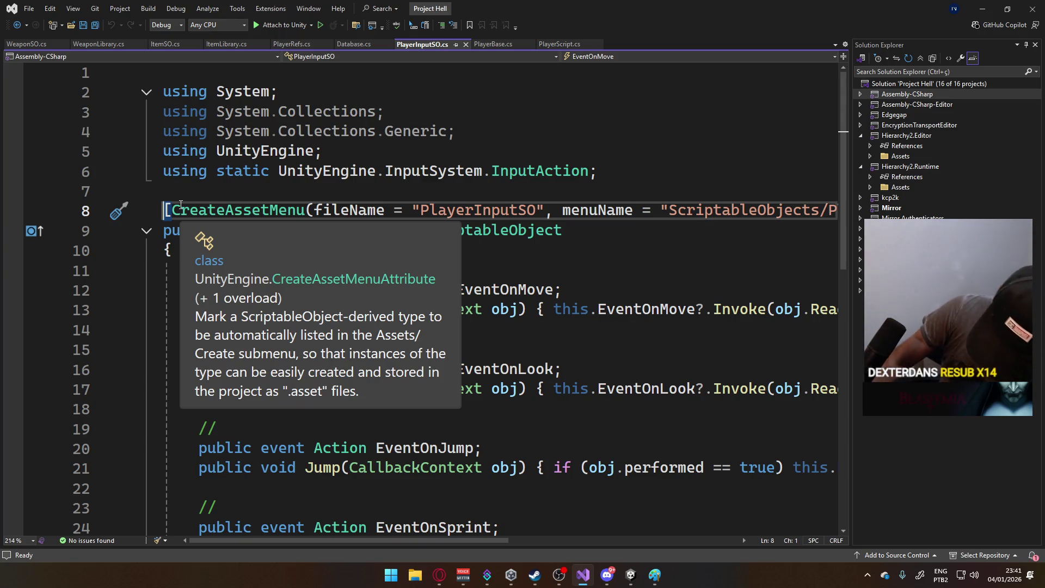
{"action": "key", "text": "shift+End"}
{"action": "key", "text": "ctrl+c"}
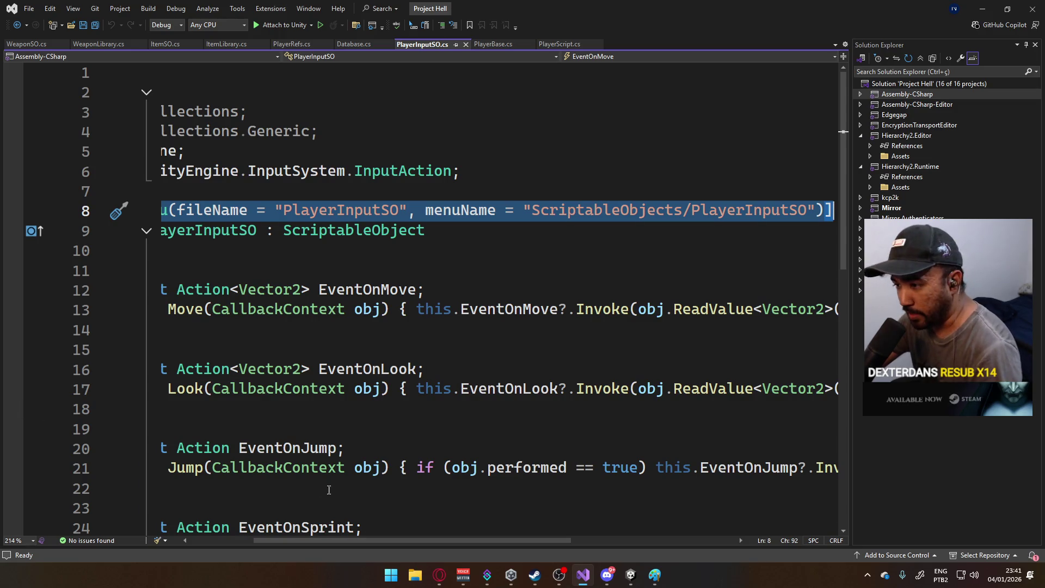
{"action": "left_click_drag", "start_coordinate": [341, 543], "coordinate": [272, 543]}
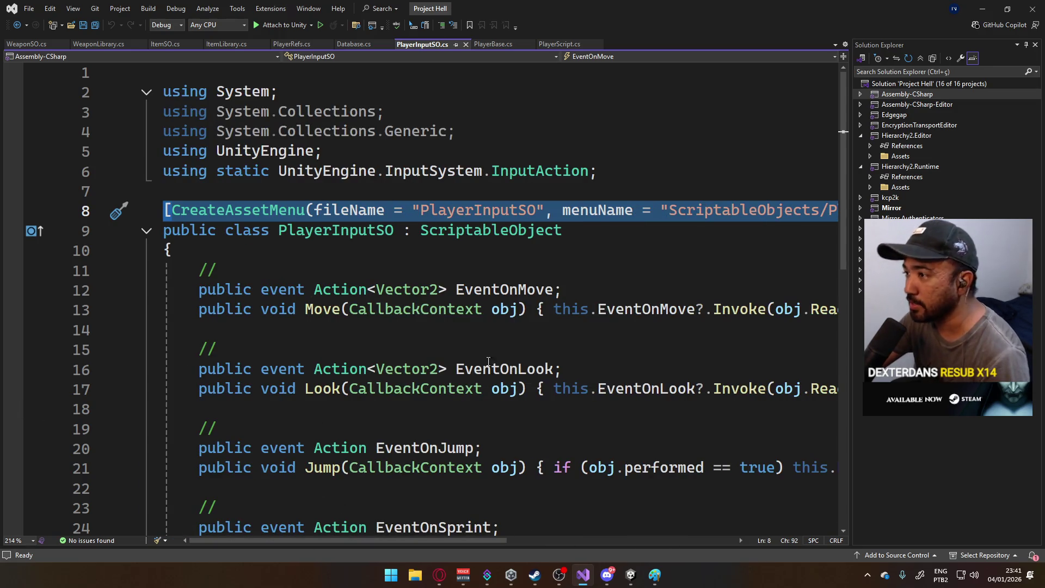
{"action": "scroll", "coordinate": [482, 358], "scroll_direction": "down", "scroll_amount": 4}
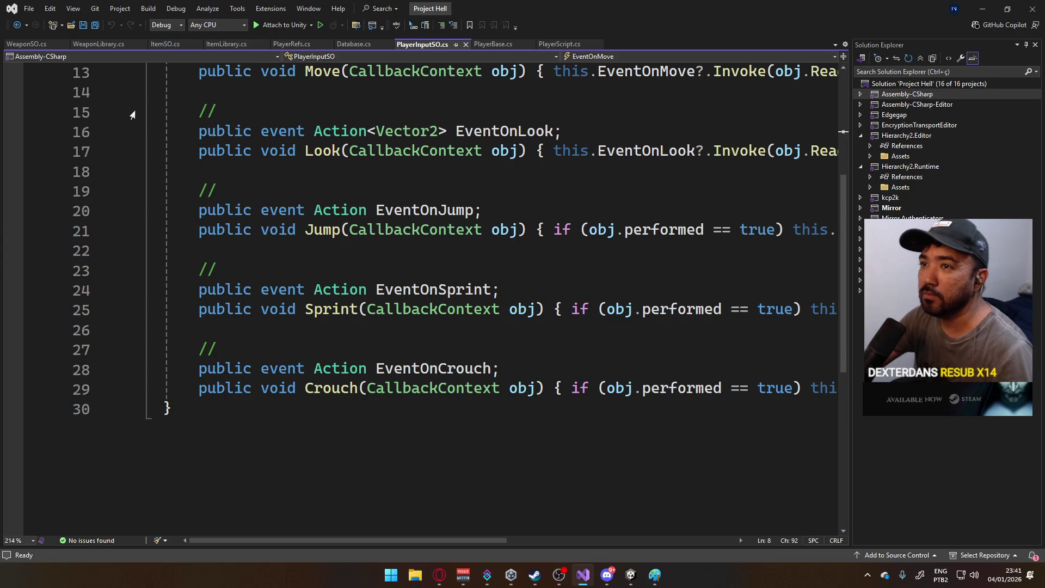
{"action": "left_click", "coordinate": [27, 44]}
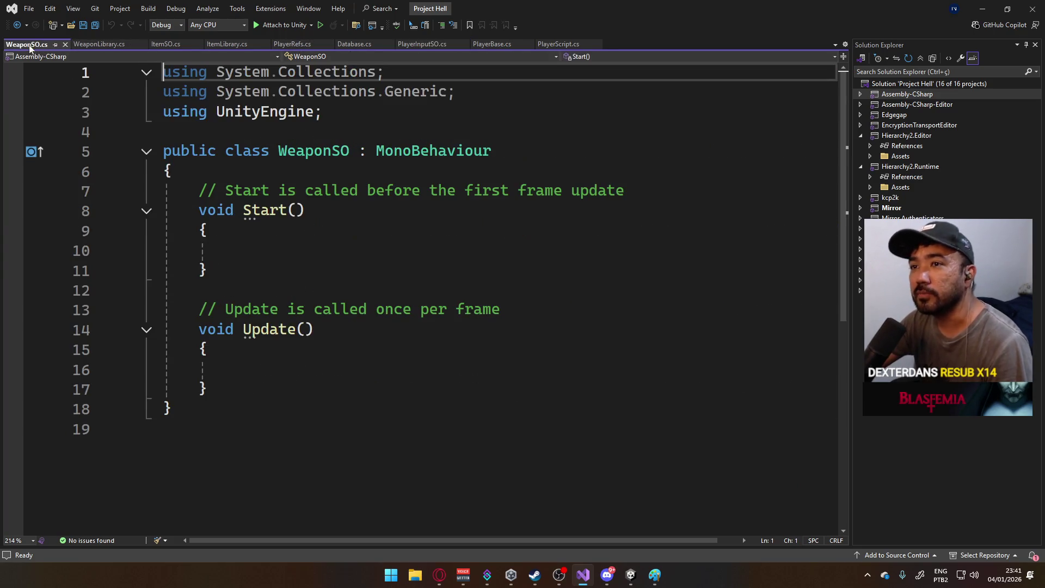
- Paste the CreateAssetMenu attribute above WeaponSO's class and set fileName to 'New Weapon'
{"action": "left_click", "coordinate": [535, 122]}
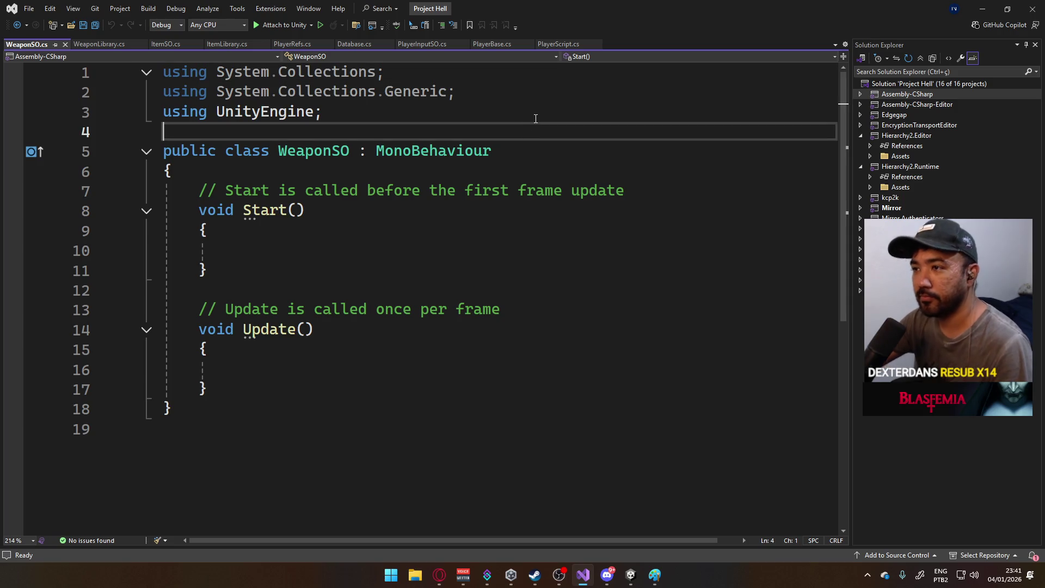
{"action": "key", "text": "Return"}
{"action": "key", "text": "ctrl+v"}
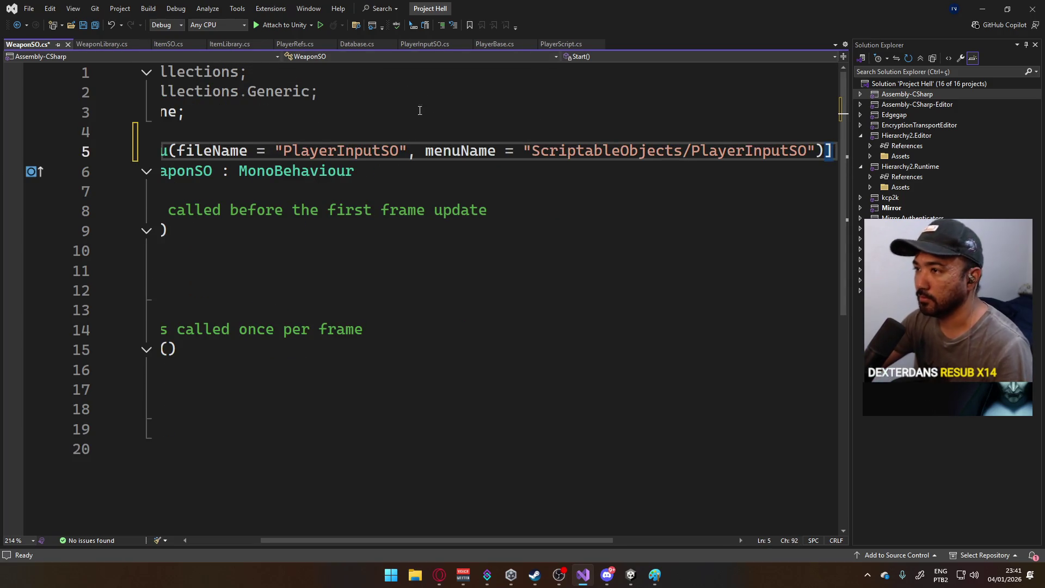
{"action": "left_click_drag", "start_coordinate": [381, 151], "coordinate": [283, 151]}
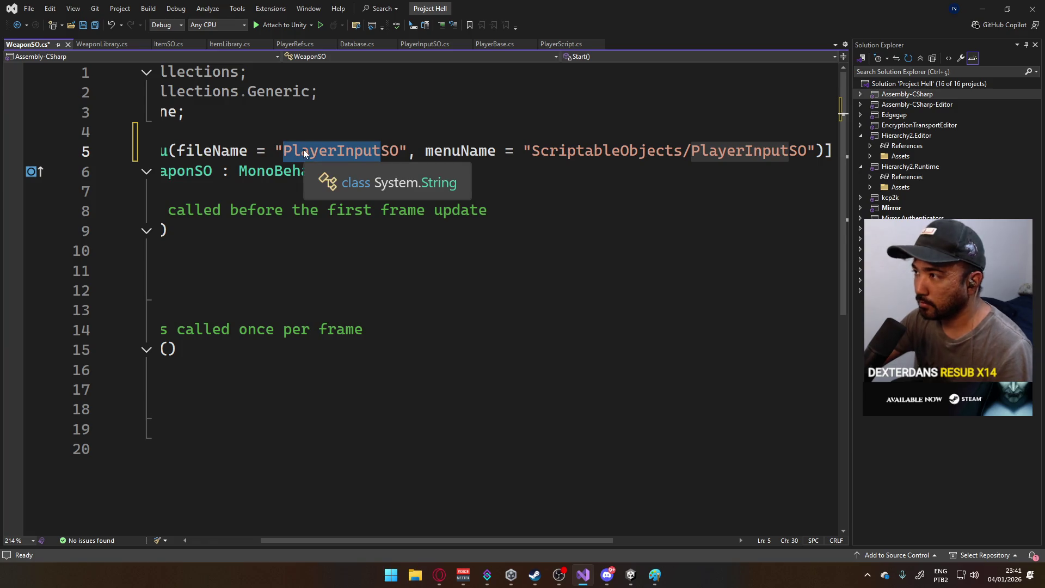
{"action": "type", "text": "Weapon"}
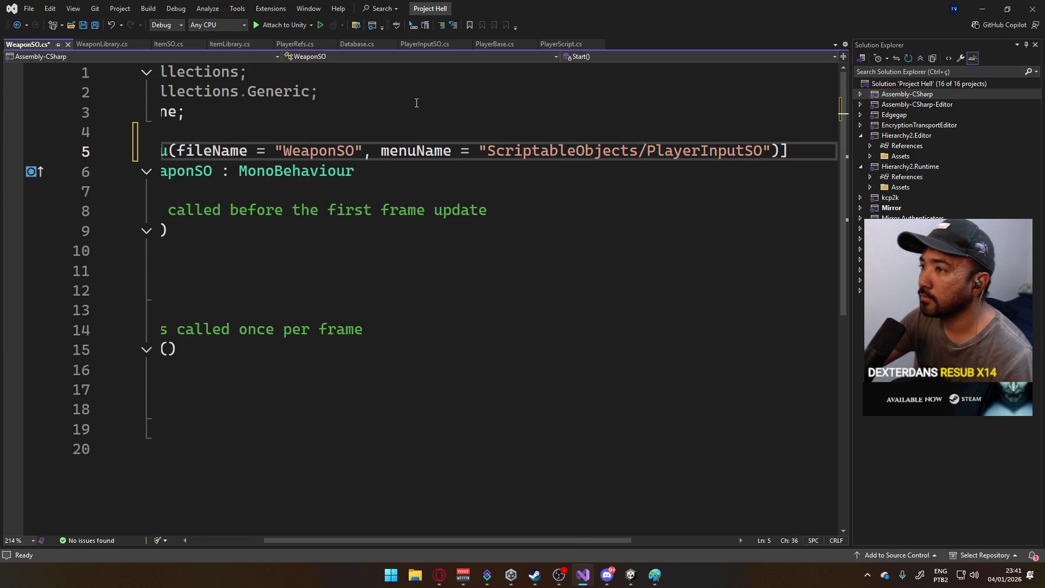
{"action": "mouse_move", "coordinate": [354, 151]}
{"action": "left_mouse_down"}
{"action": "mouse_move", "coordinate": [290, 136]}
{"action": "mouse_move", "coordinate": [429, 151]}
{"action": "mouse_move", "coordinate": [419, 150]}
{"action": "left_mouse_up"}
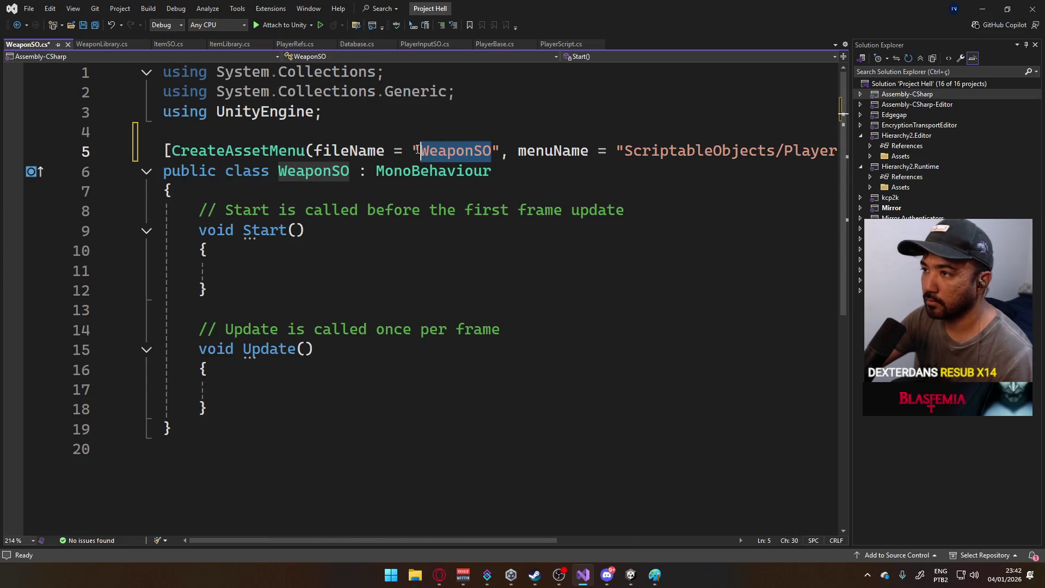
{"action": "type", "text": "New Wea"}
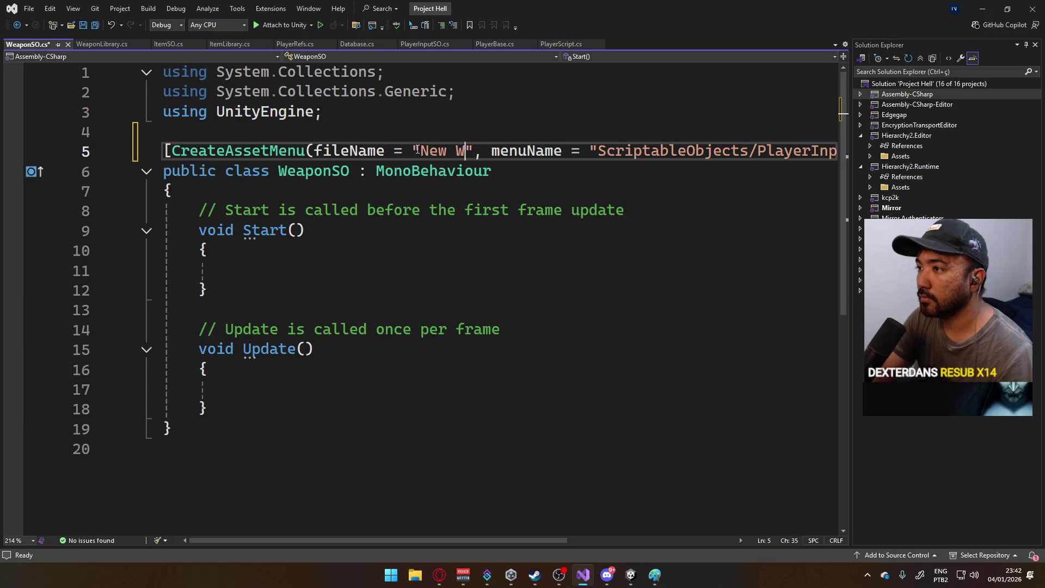
{"action": "type", "text": "pon"}
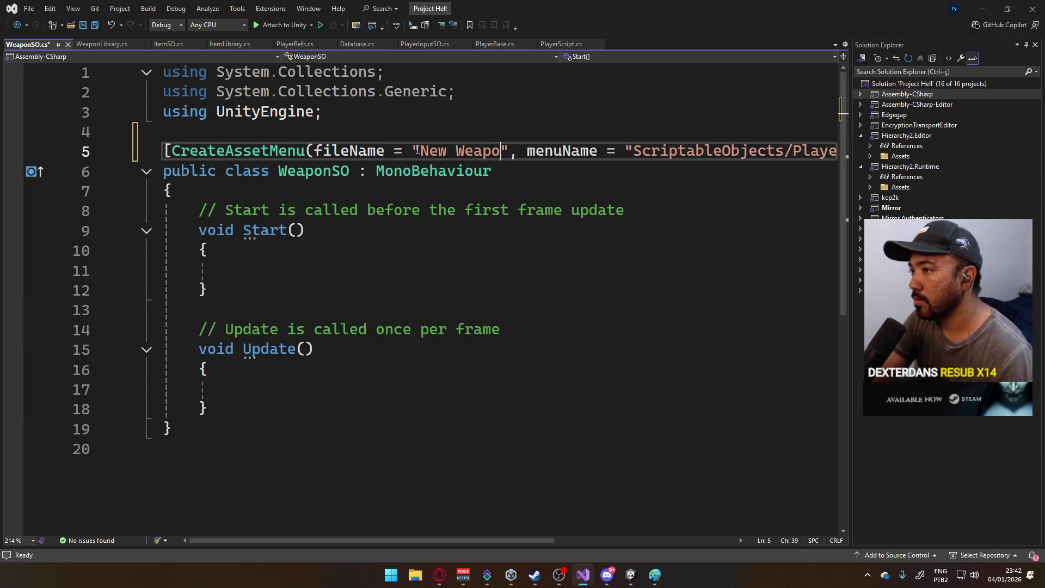
- Change the attribute's menu path to ScriptableObjects/WeaponSO
{"action": "left_click_drag", "start_coordinate": [462, 540], "coordinate": [602, 513]}
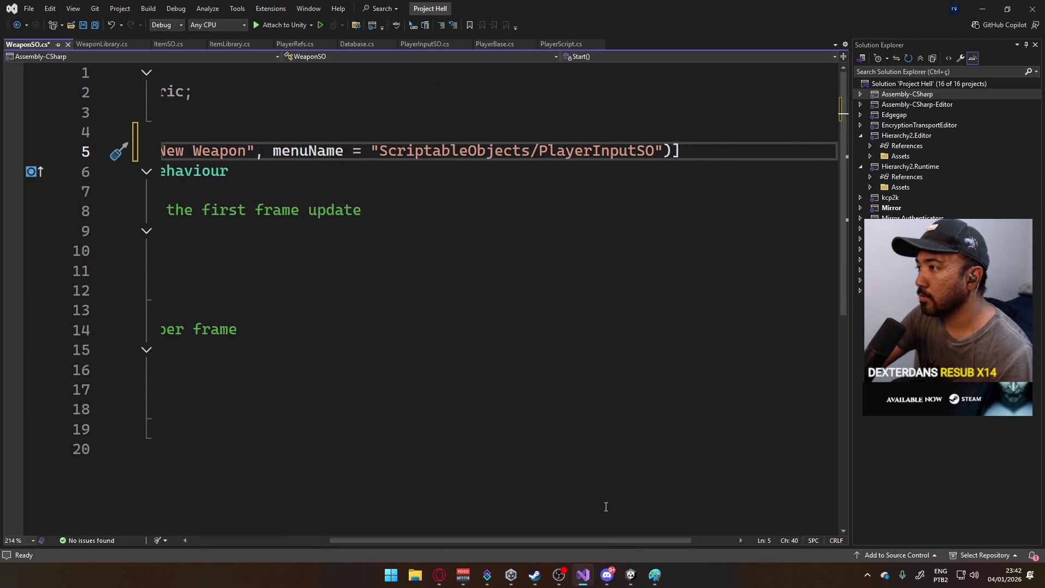
{"action": "double_click", "coordinate": [604, 150]}
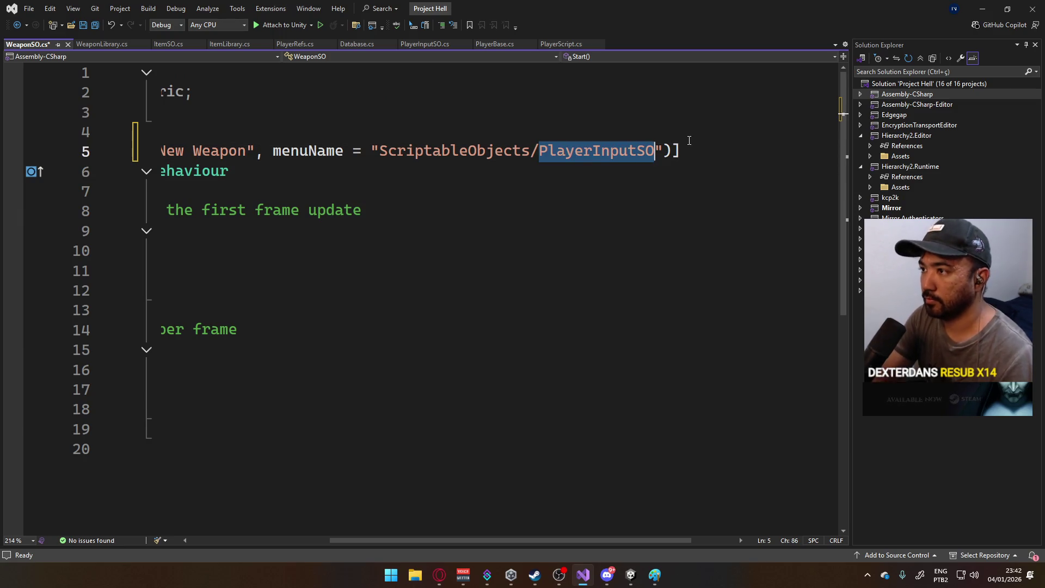
{"action": "type", "text": "Weaoi"}
{"action": "key", "text": "BackSpace"}
{"action": "key", "text": "BackSpace"}
{"action": "type", "text": "pon SO"}
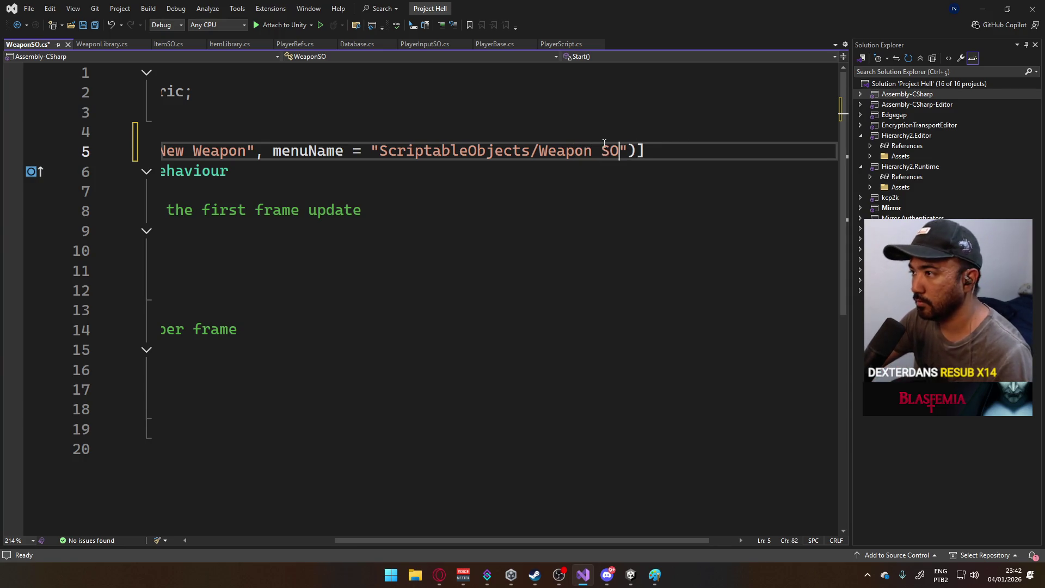
{"action": "key", "text": "Left"}
{"action": "key", "text": "Left"}
{"action": "key", "text": "BackSpace"}
- Delete WeaponSO's Start and Update methods and save
{"action": "scroll", "coordinate": [548, 534], "scroll_direction": "left", "scroll_amount": 5}
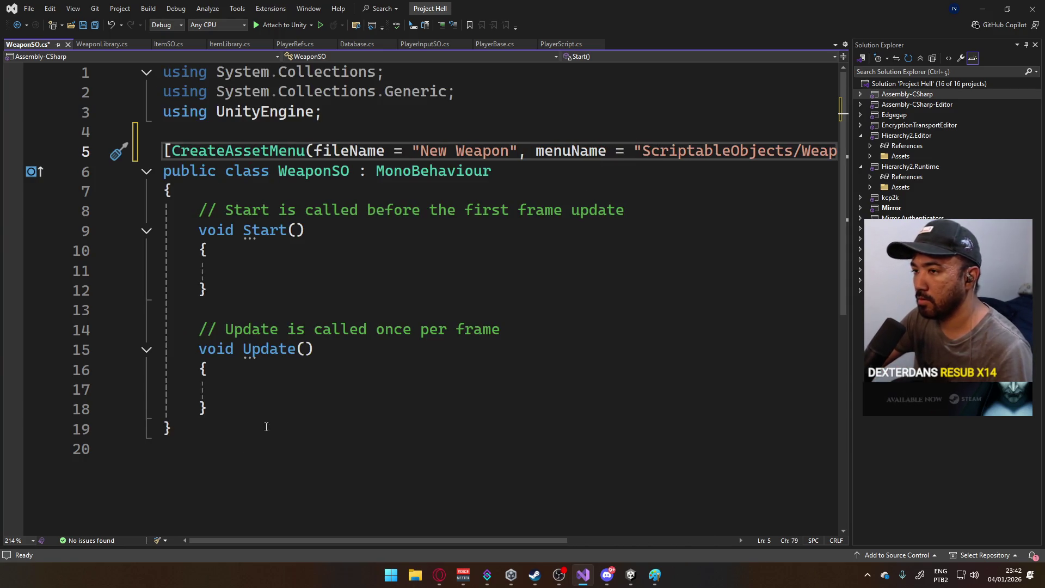
{"action": "mouse_move", "coordinate": [266, 406]}
{"action": "left_mouse_down"}
{"action": "mouse_move", "coordinate": [163, 231]}
{"action": "mouse_move", "coordinate": [195, 212]}
{"action": "left_mouse_up"}
{"action": "key", "text": "Delete"}
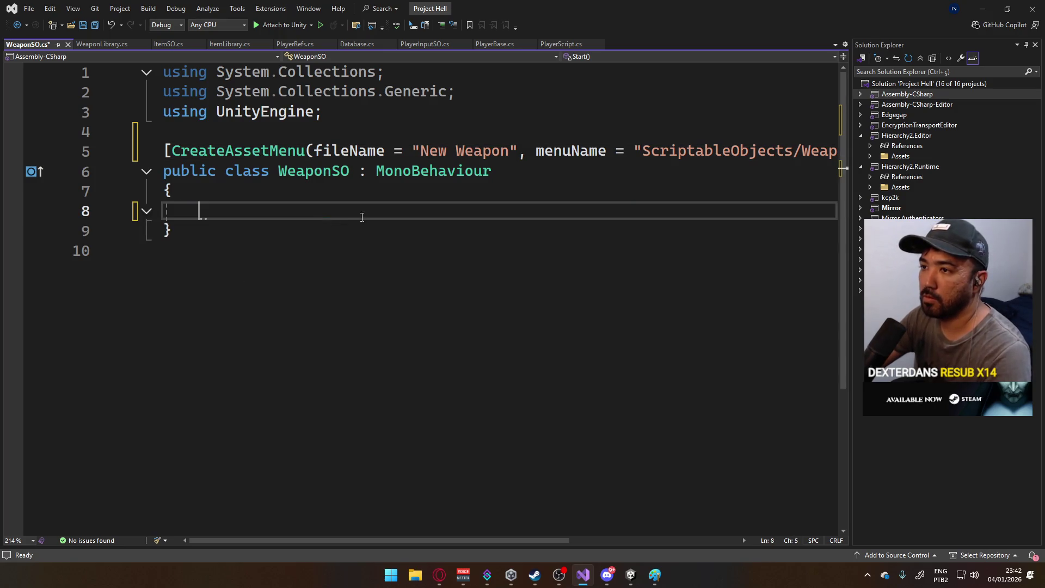
{"action": "key", "text": "Up"}
{"action": "key", "text": "ctrl+s"}
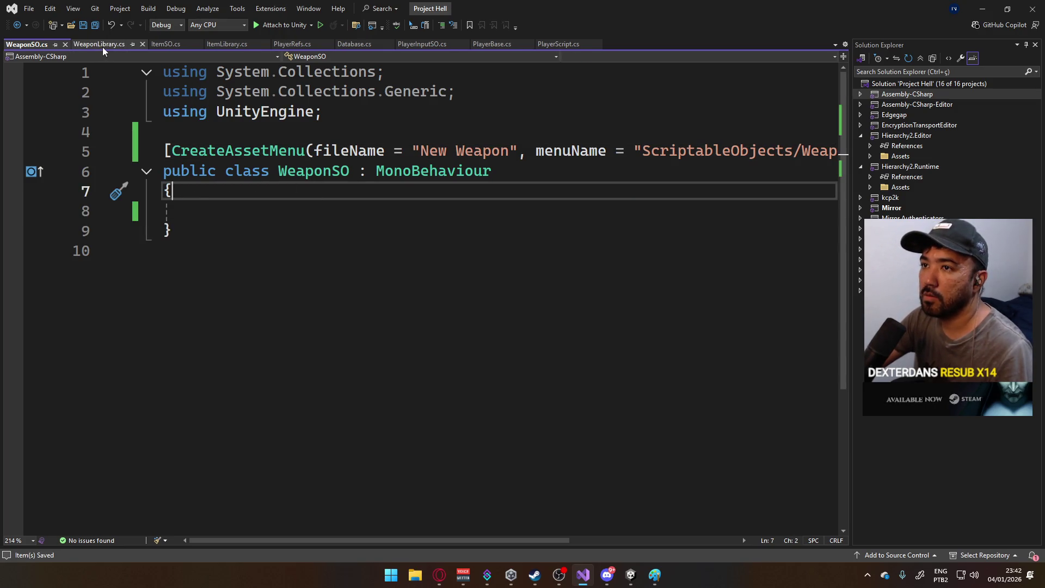
- Change WeaponSO's base class from MonoBehaviour to ScriptableObject and save
{"action": "left_click", "coordinate": [102, 47]}
{"action": "left_click", "coordinate": [416, 147]}
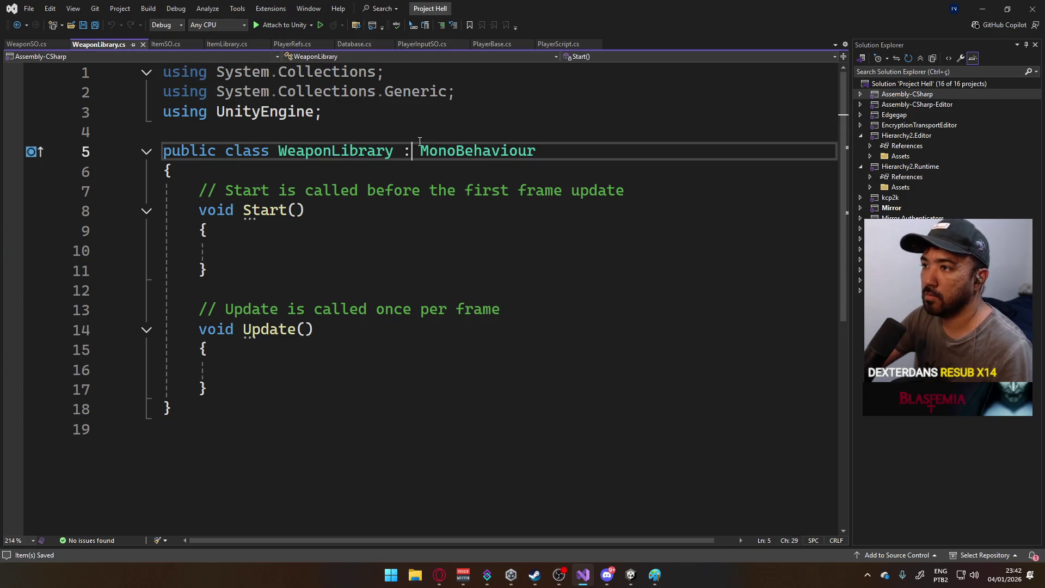
{"action": "left_click", "coordinate": [26, 43]}
{"action": "double_click", "coordinate": [473, 172]}
{"action": "type", "text": "S"}
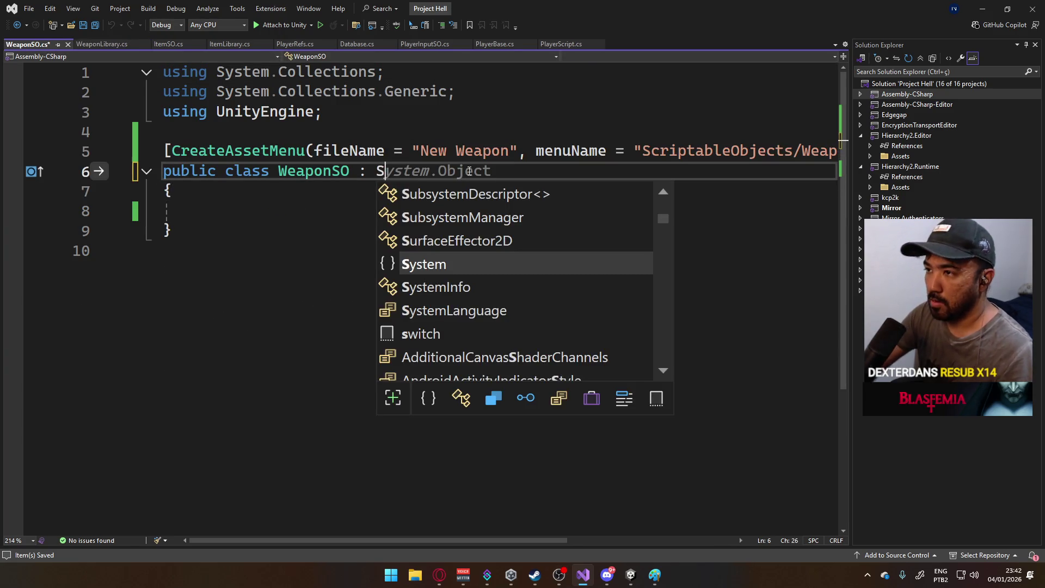
{"action": "type", "text": "cr"}
{"action": "key", "text": "Down"}
{"action": "key", "text": "Down"}
{"action": "key", "text": "Down"}
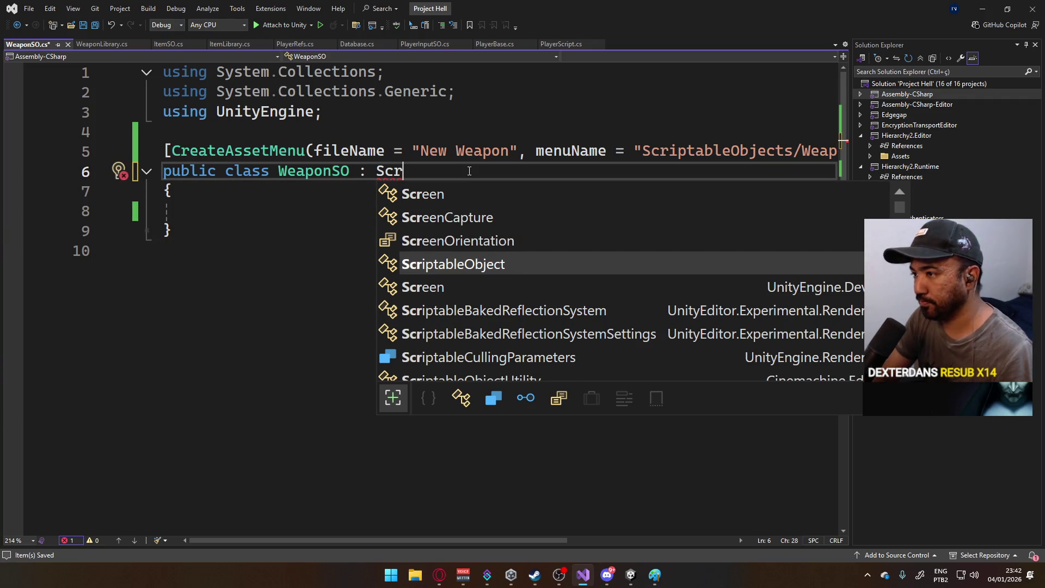
{"action": "key", "text": "Tab"}
{"action": "key", "text": "ctrl+s"}
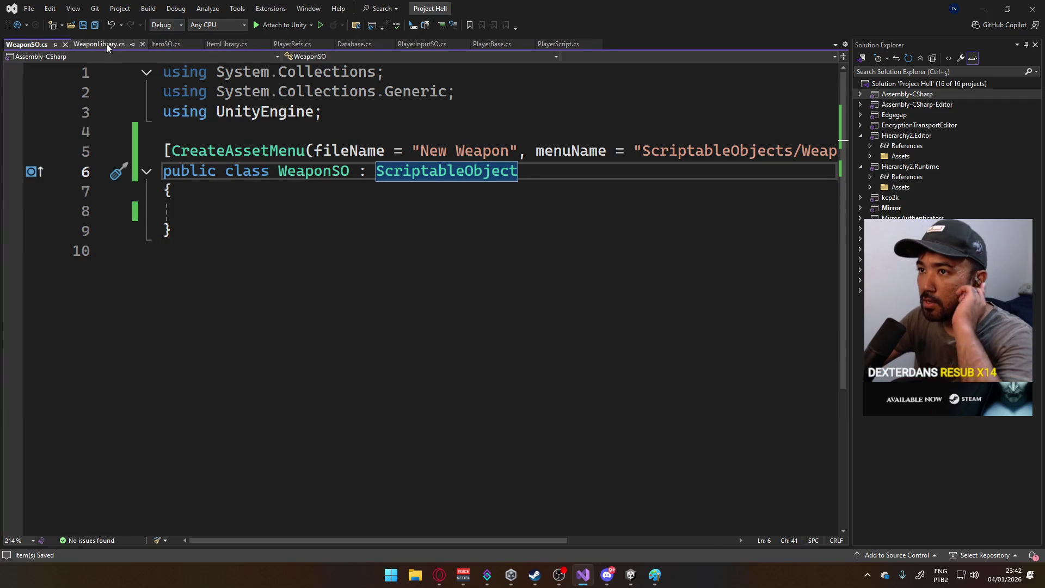
{"action": "left_click", "coordinate": [106, 44]}
- Make WeaponLibrary derive from ScriptableObject and delete its Start and Update methods
{"action": "type", "text": "cr"}
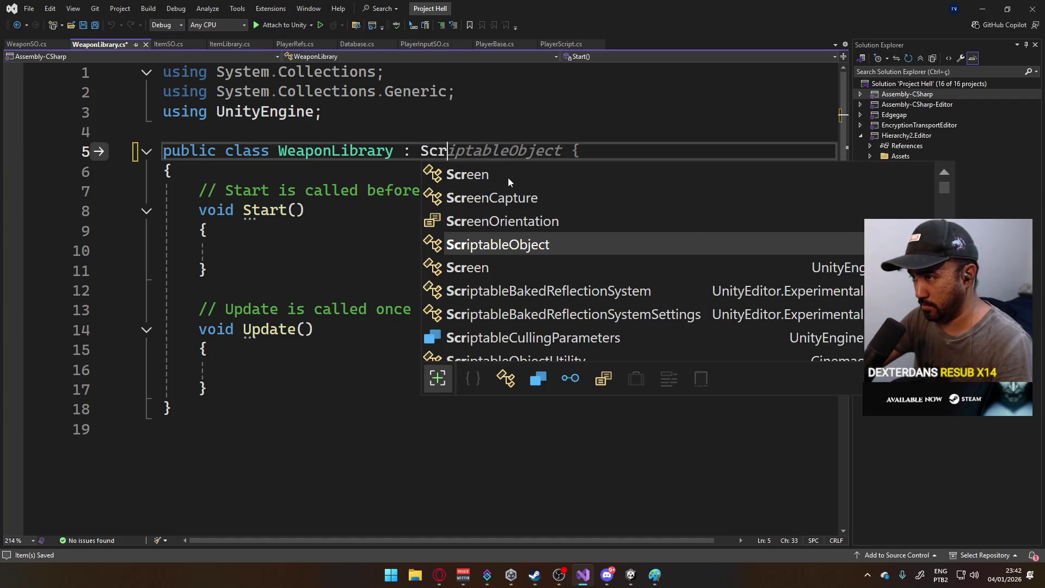
{"action": "key", "text": "Tab"}
{"action": "mouse_move", "coordinate": [263, 383]}
{"action": "left_mouse_down"}
{"action": "mouse_move", "coordinate": [175, 211]}
{"action": "mouse_move", "coordinate": [196, 191]}
{"action": "left_mouse_up"}
{"action": "key", "text": "Delete"}
- Paste the CreateAssetMenu attribute above WeaponLibrary and set its fileName to WeaponLibrary
{"action": "left_click", "coordinate": [337, 115]}
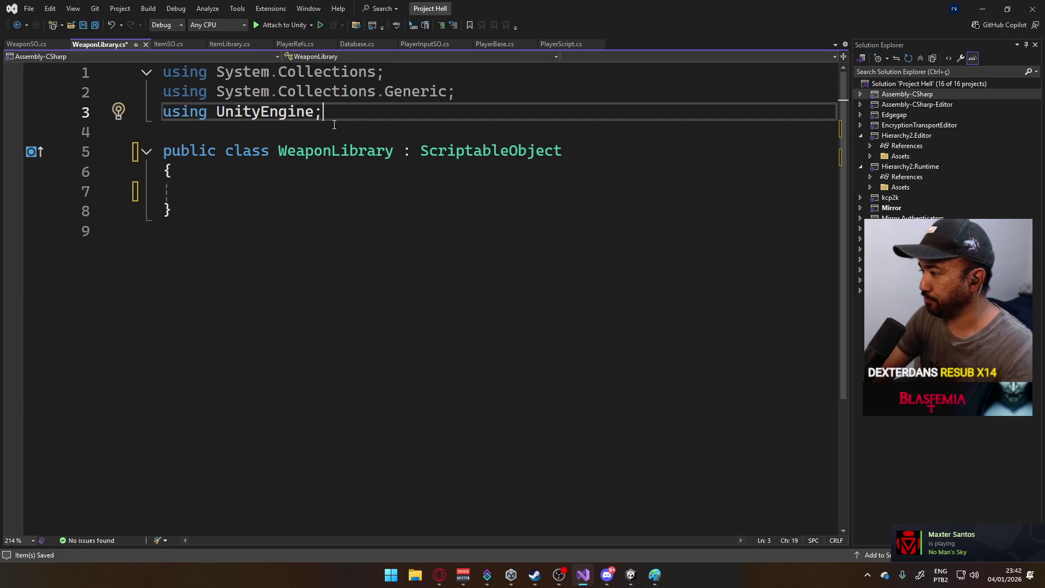
{"action": "key", "text": "Down"}
{"action": "key", "text": "Return"}
{"action": "key", "text": "ctrl+v"}
{"action": "double_click", "coordinate": [360, 152]}
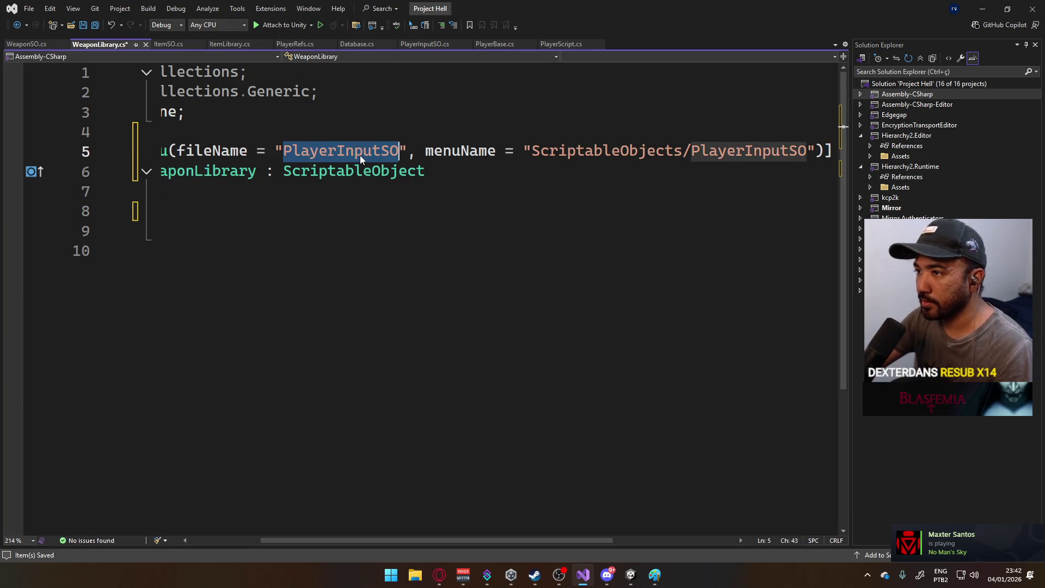
{"action": "type", "text": "Weapon Li"}
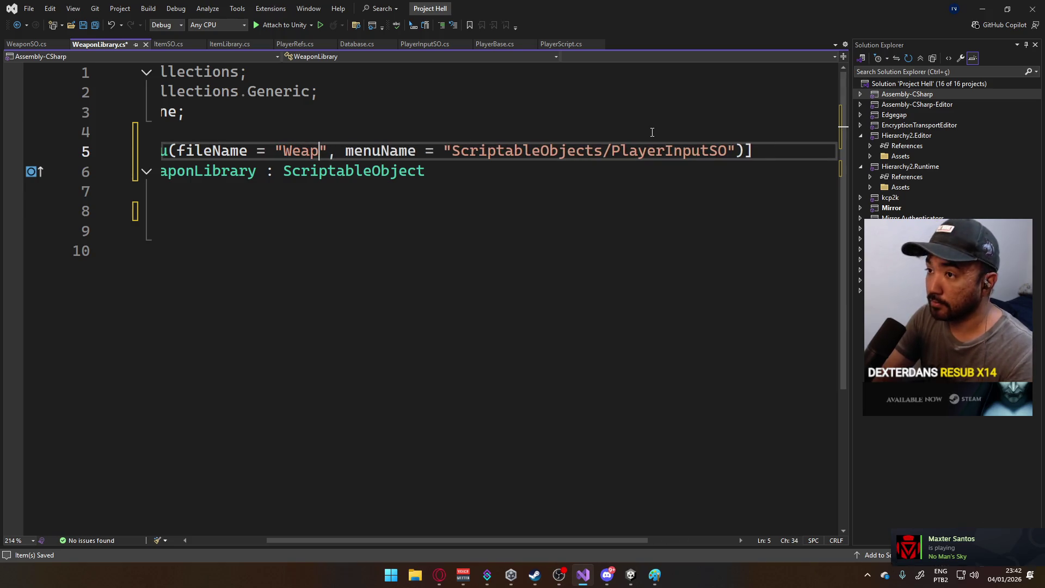
{"action": "type", "text": "brary"}
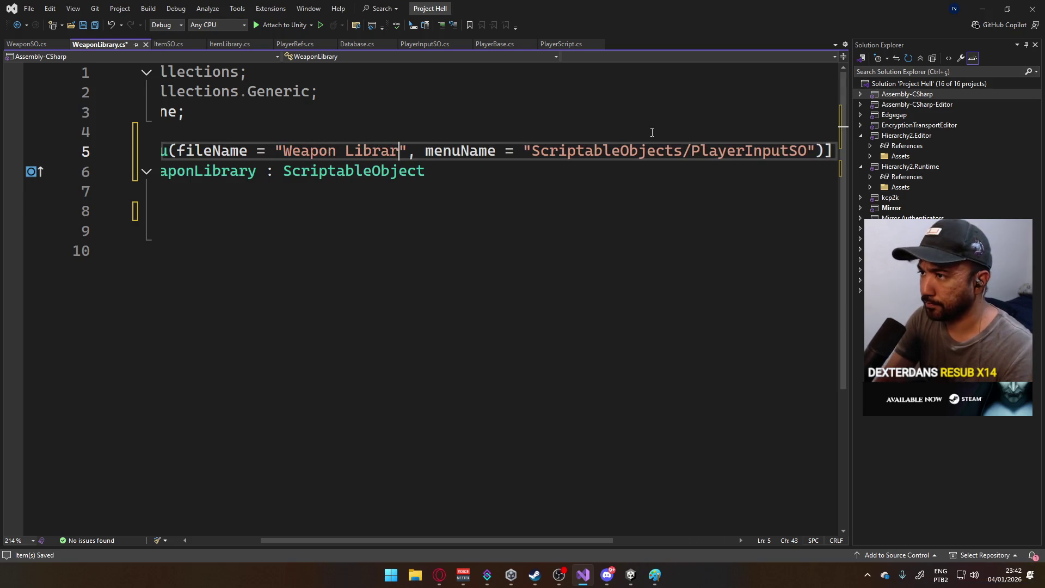
{"action": "key", "text": "Left"}
{"action": "key", "text": "Left"}
{"action": "key", "text": "Left"}
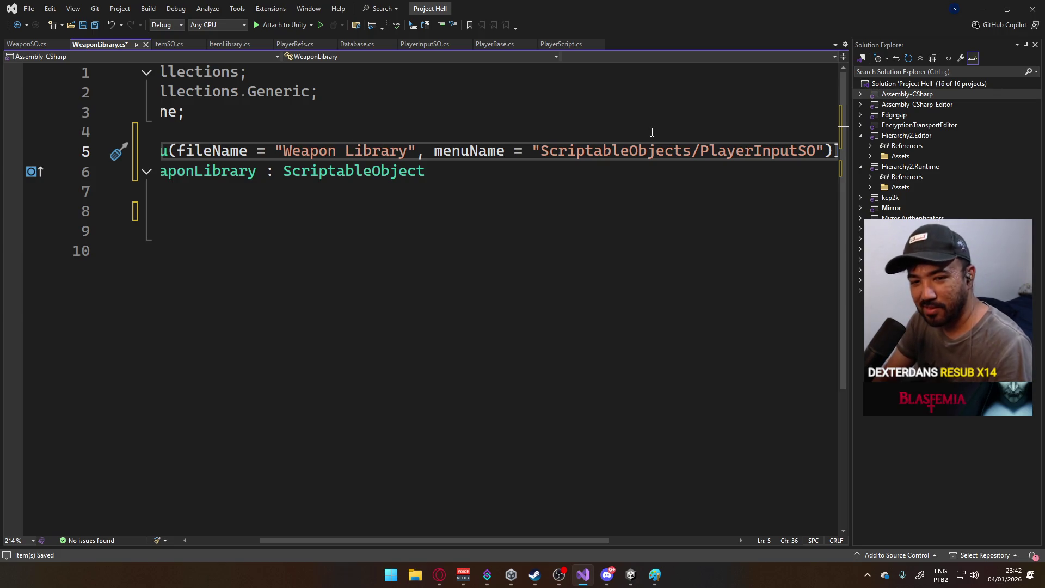
{"action": "key", "text": "Delete"}
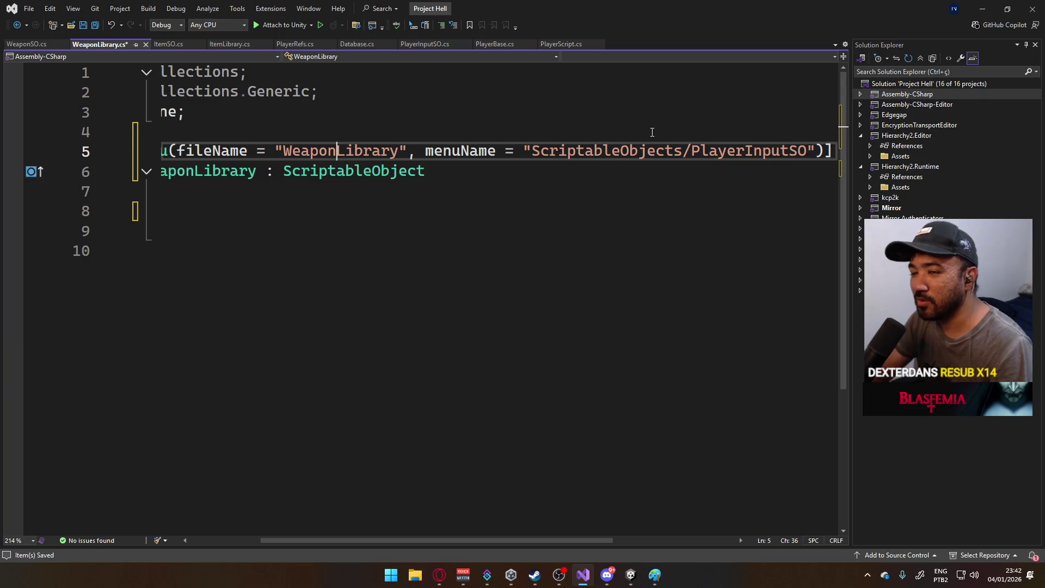
{"action": "mouse_move", "coordinate": [400, 539]}
{"action": "left_mouse_down"}
{"action": "mouse_move", "coordinate": [485, 510]}
{"action": "mouse_move", "coordinate": [430, 520]}
{"action": "left_mouse_up"}
- Set the menu path to ScriptableObjects/WeaponLibrary, save, and move on to ItemSO.cs
{"action": "double_click", "coordinate": [694, 150]}
{"action": "type", "text": "WeaponLibrary"}
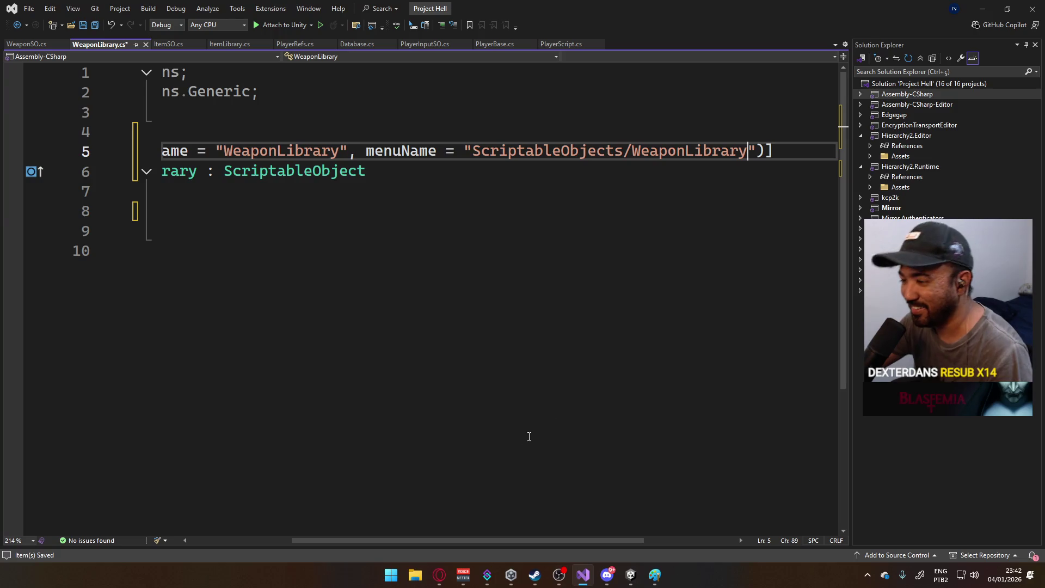
{"action": "left_click_drag", "start_coordinate": [453, 539], "coordinate": [351, 525]}
{"action": "key", "text": "ctrl+s"}
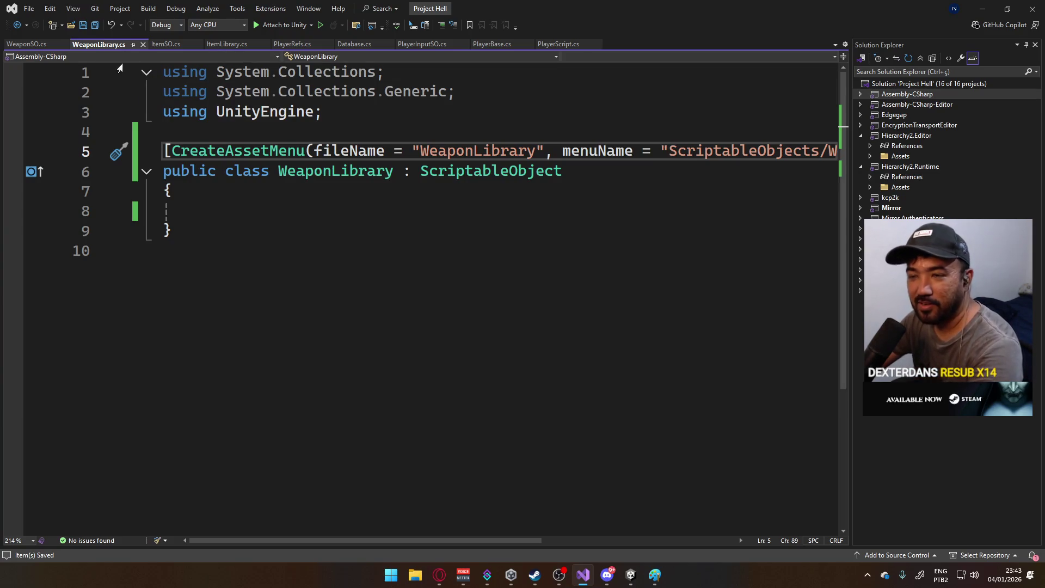
{"action": "left_click", "coordinate": [155, 47]}
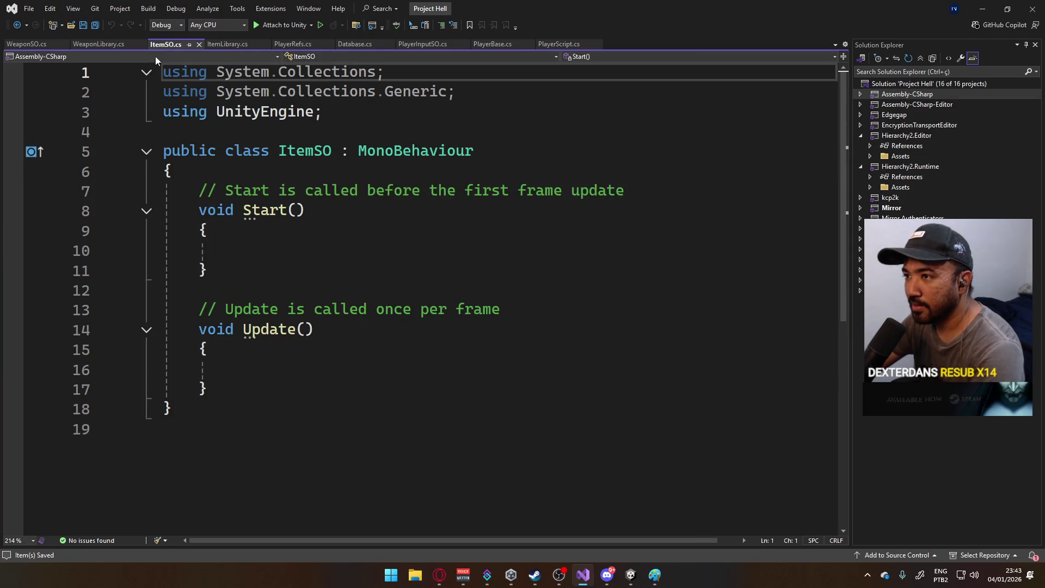
- Paste the CreateAssetMenu attribute above ItemSO's class and set fileName to 'New Item'
{"action": "left_click", "coordinate": [320, 133]}
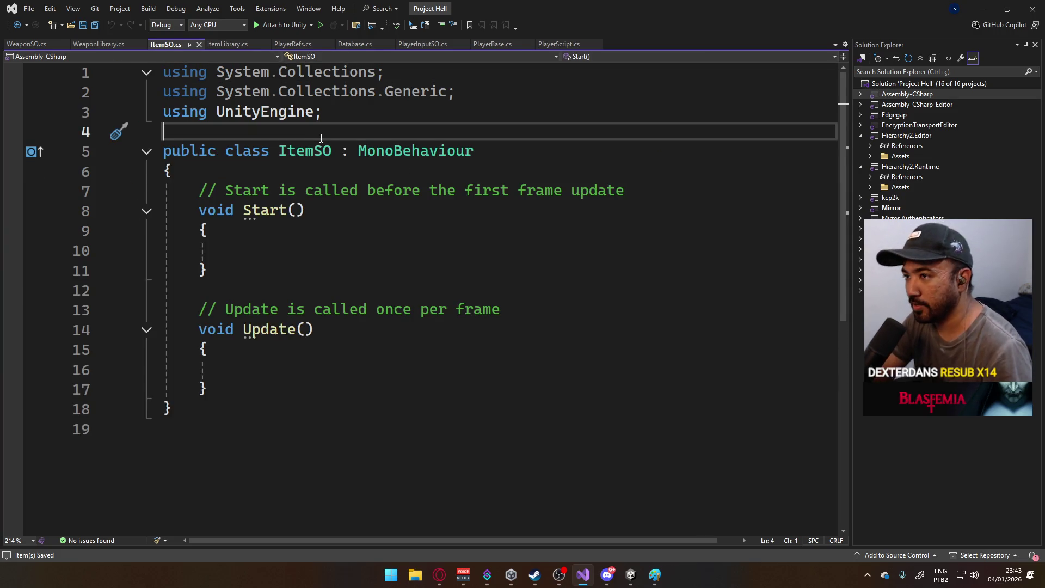
{"action": "key", "text": "Return"}
{"action": "key", "text": "ctrl+v"}
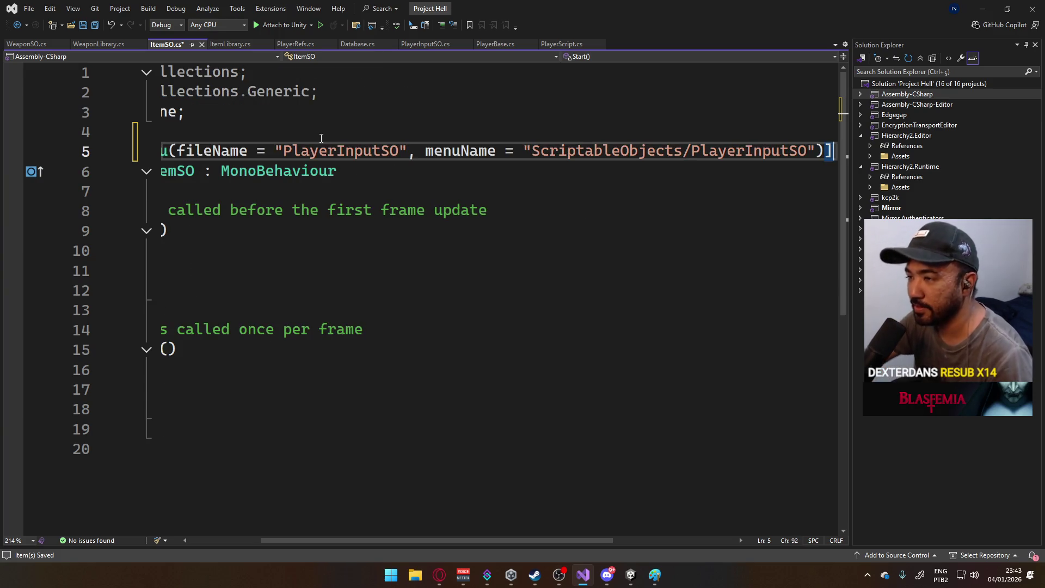
{"action": "mouse_move", "coordinate": [497, 541]}
{"action": "left_mouse_down"}
{"action": "mouse_move", "coordinate": [378, 547]}
{"action": "mouse_move", "coordinate": [563, 545]}
{"action": "mouse_move", "coordinate": [407, 534]}
{"action": "left_mouse_up"}
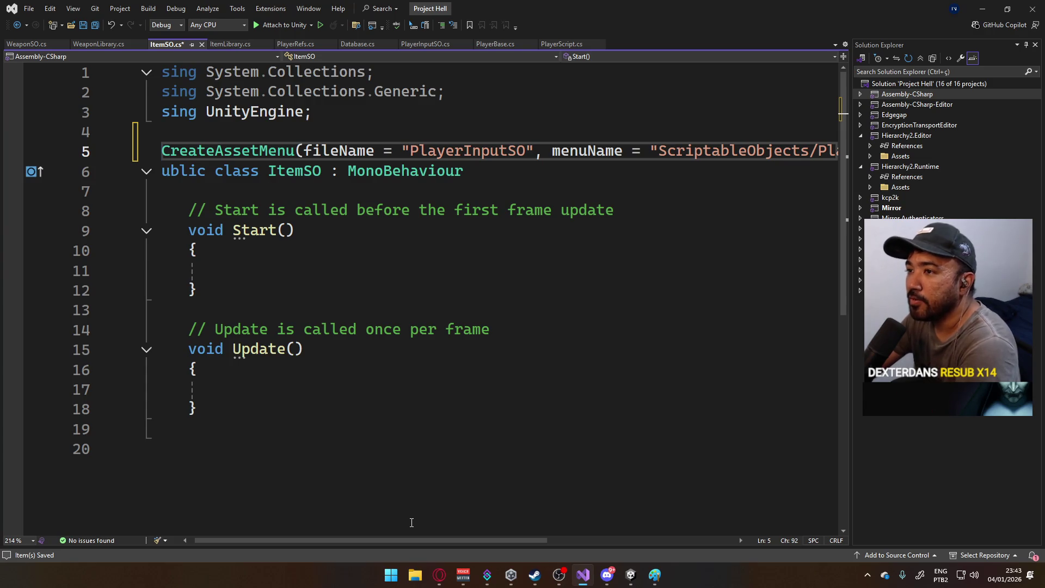
{"action": "double_click", "coordinate": [463, 151]}
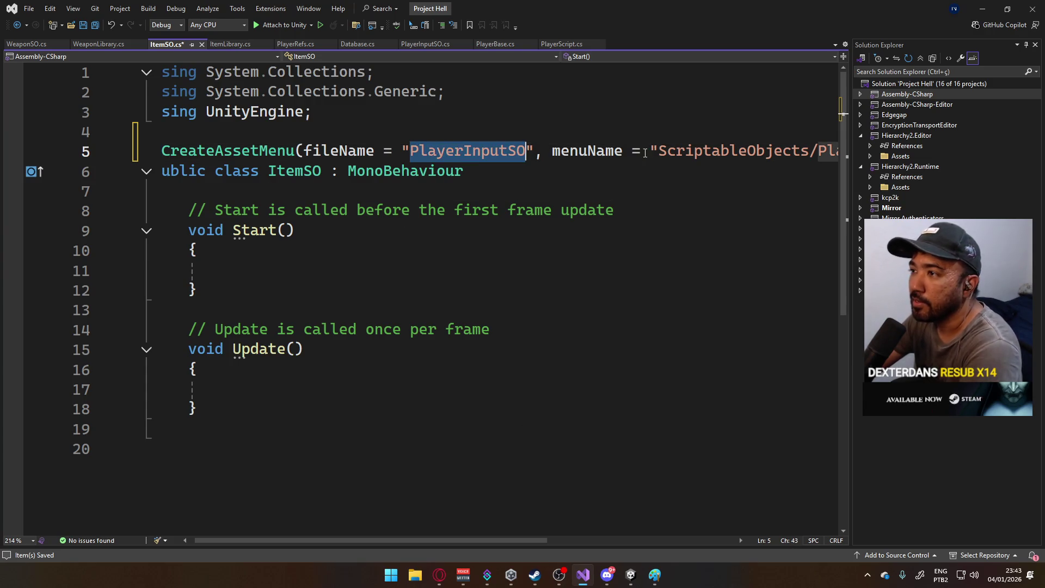
{"action": "mouse_move", "coordinate": [618, 159]}
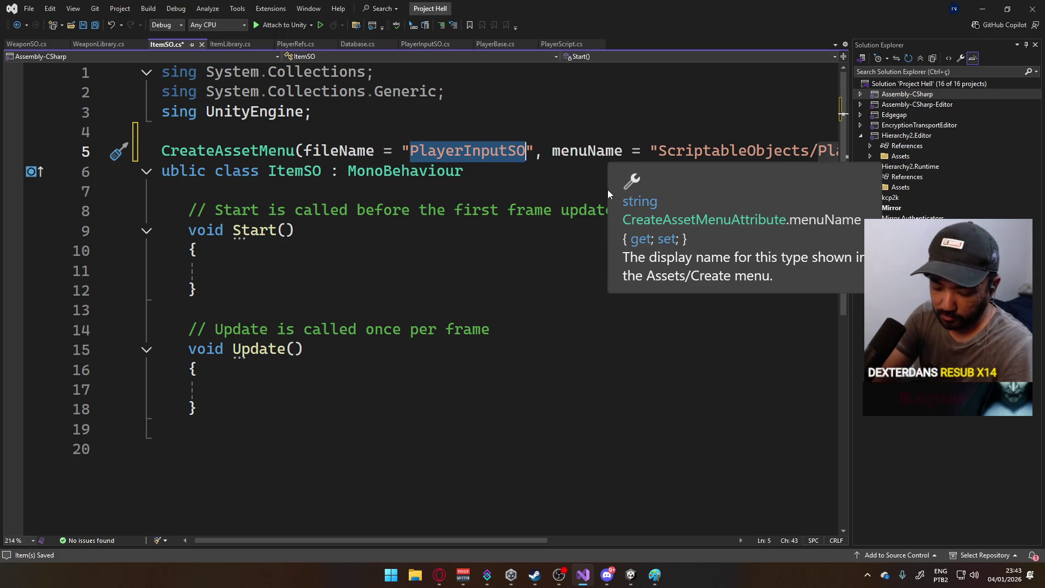
{"action": "type", "text": "ItemS"}
{"action": "key", "text": "BackSpace"}
{"action": "key", "text": "BackSpace"}
{"action": "key", "text": "BackSpace"}
{"action": "type", "text": "New Item"}
{"action": "left_click_drag", "start_coordinate": [397, 541], "coordinate": [510, 541]}
- Change the attribute's menu name to New Item and save
{"action": "left_click_drag", "start_coordinate": [567, 153], "coordinate": [680, 153]}
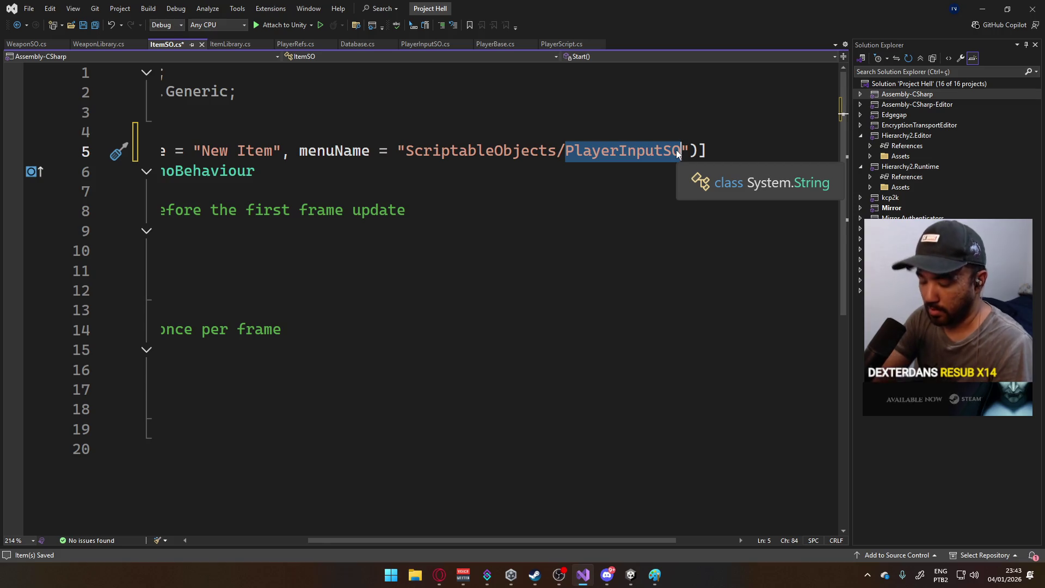
{"action": "type", "text": "ItemSO"}
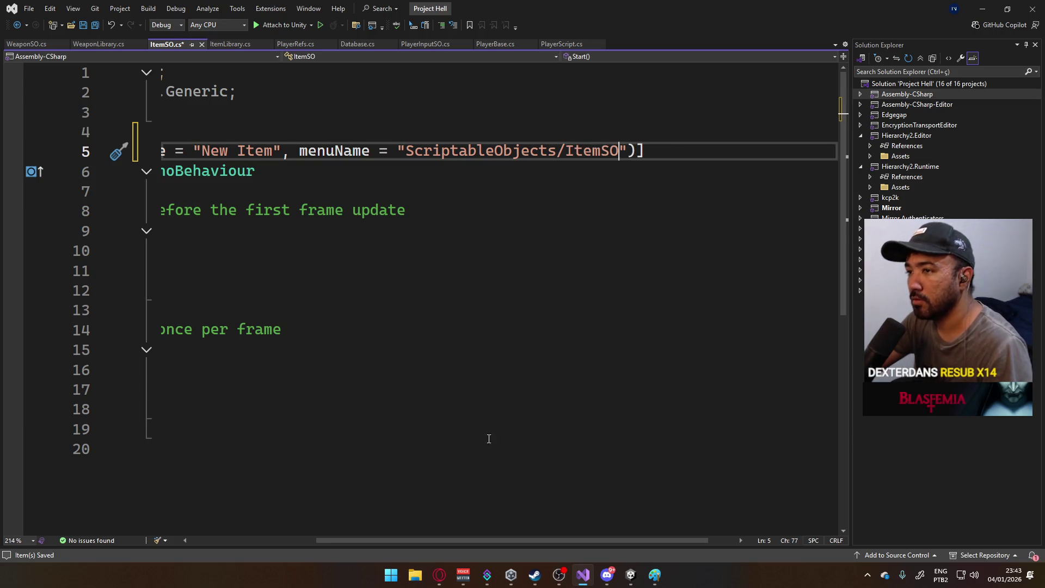
{"action": "double_click", "coordinate": [613, 152]}
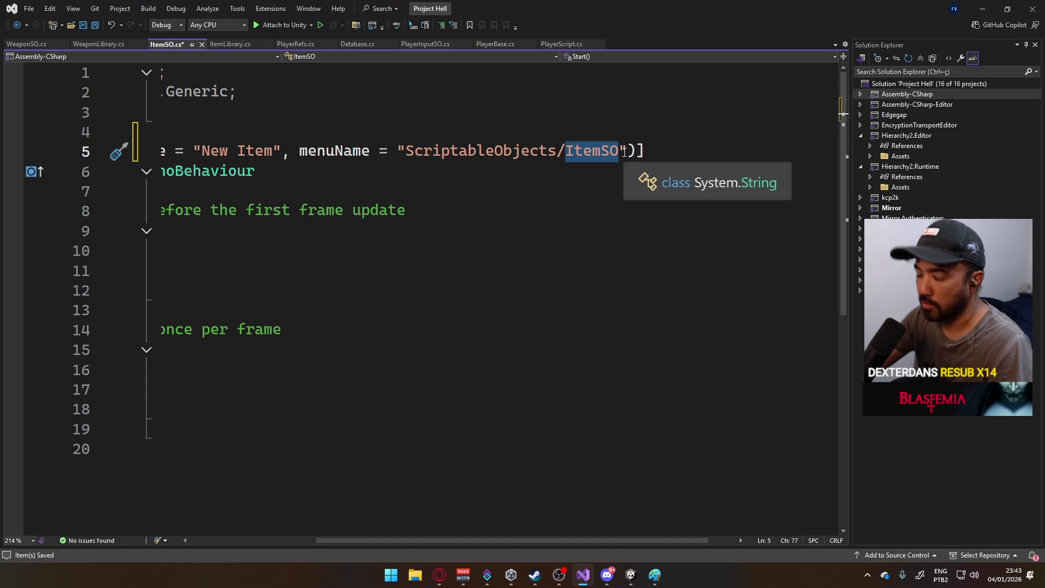
{"action": "type", "text": "New Item"}
{"action": "key", "text": "ctrl+s"}
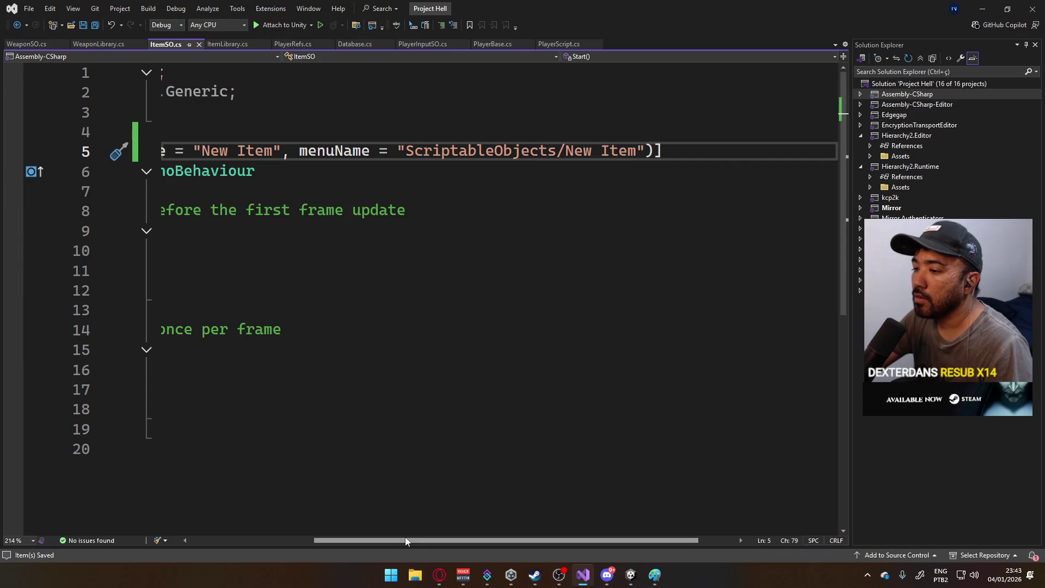
- Remove ItemSO's Start and Update methods, save, and view PlayerInputSO.cs
{"action": "left_click_drag", "start_coordinate": [406, 541], "coordinate": [249, 507]}
{"action": "left_click_drag", "start_coordinate": [251, 406], "coordinate": [194, 210]}
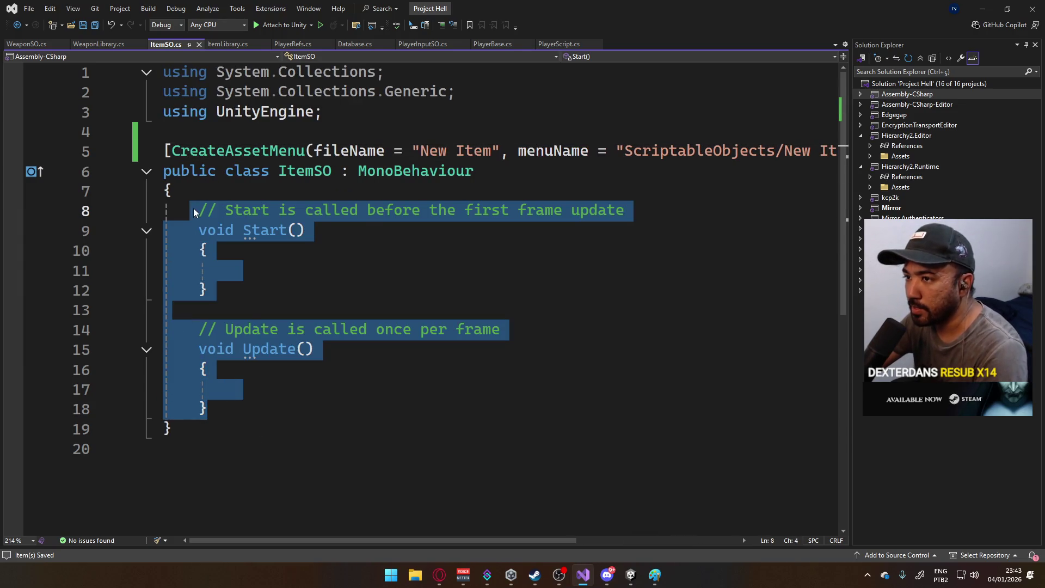
{"action": "key", "text": "Delete"}
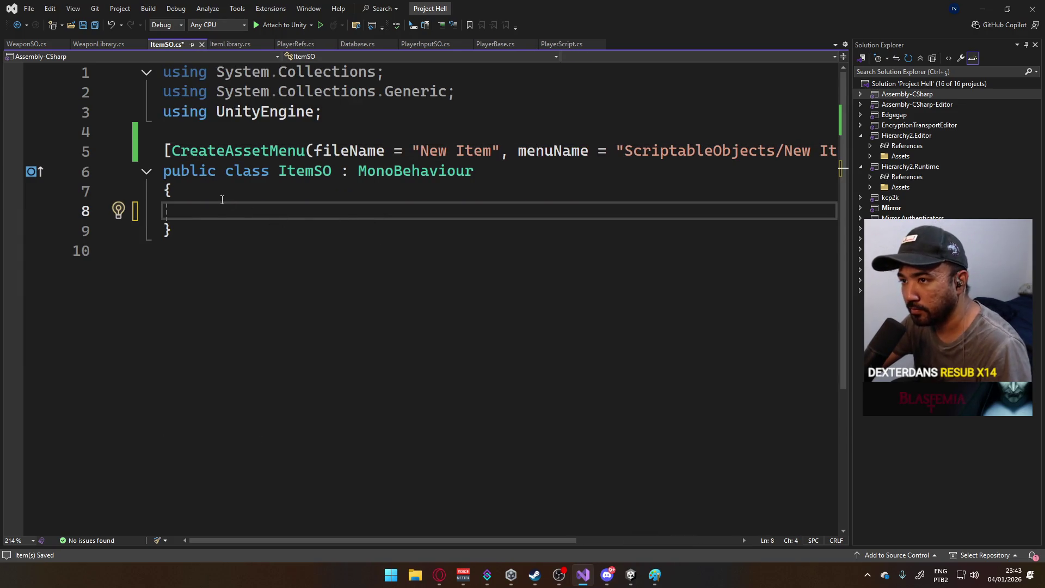
{"action": "key", "text": "Tab"}
{"action": "key", "text": "ctrl+s"}
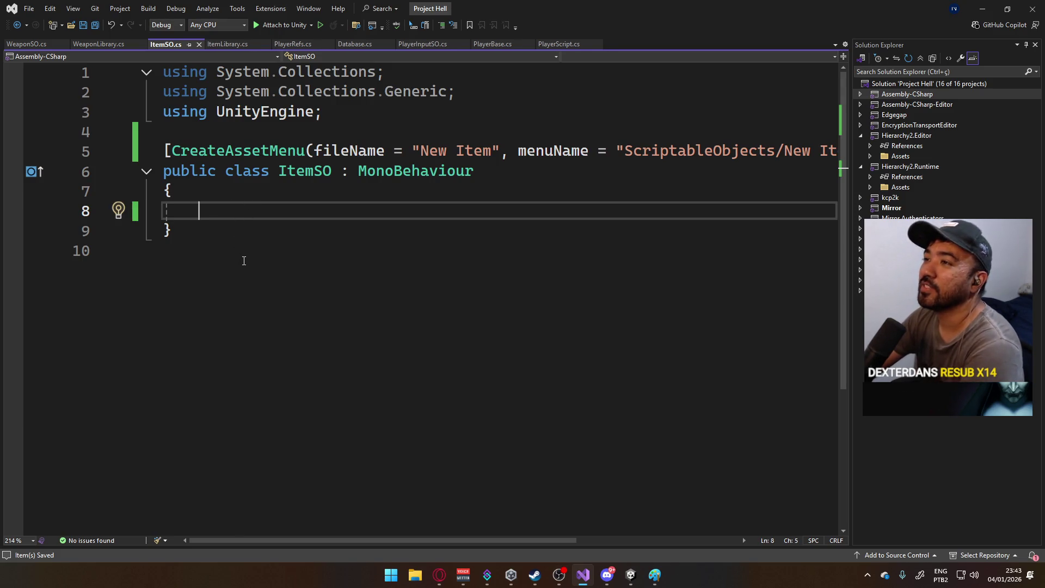
{"action": "left_click", "coordinate": [414, 48]}
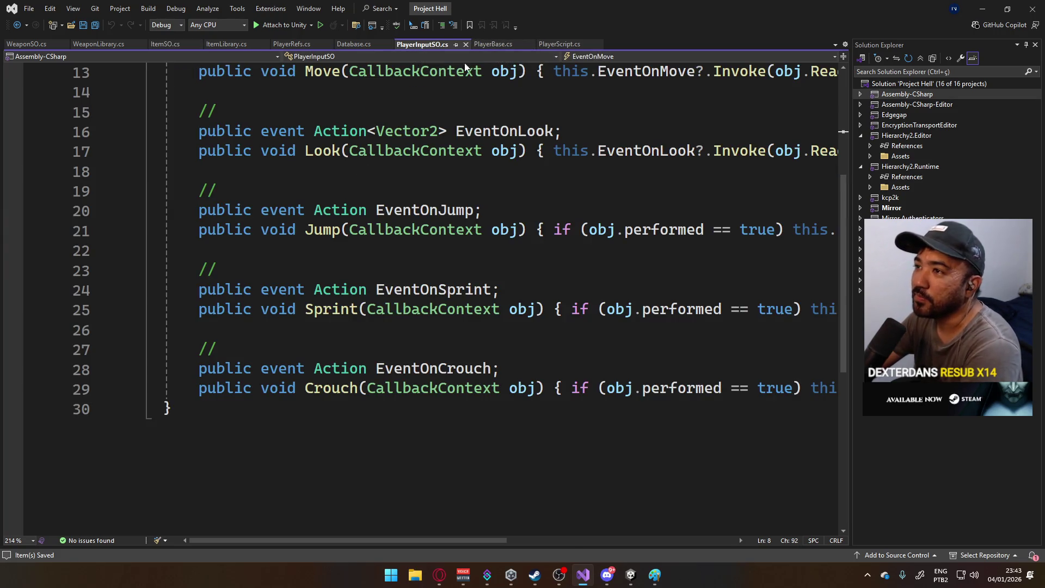
- Swap ItemSO's MonoBehaviour base for ScriptableObject, trim the trailing blank line, and save
{"action": "left_click", "coordinate": [230, 44]}
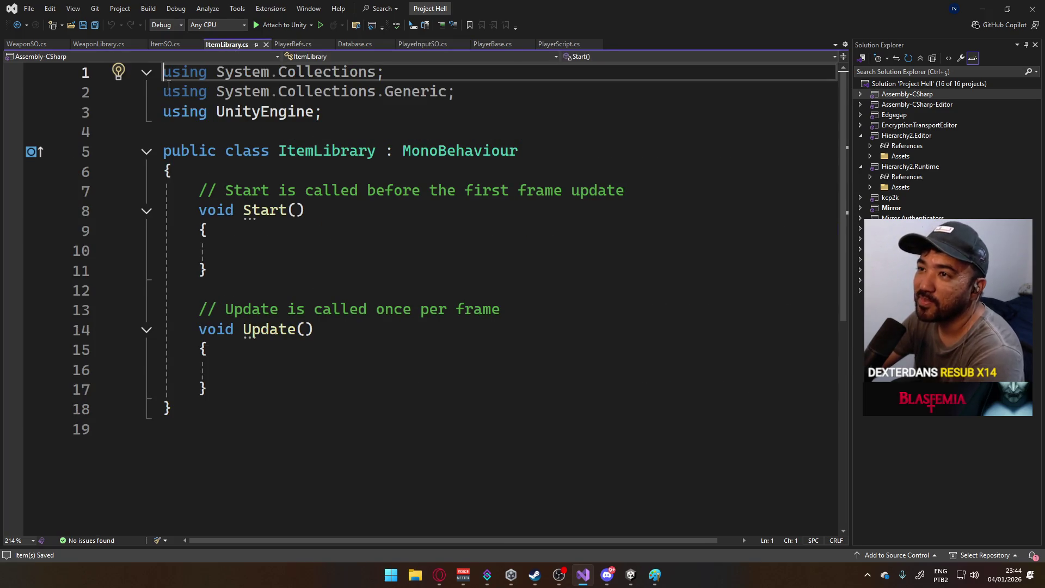
{"action": "left_click", "coordinate": [164, 47]}
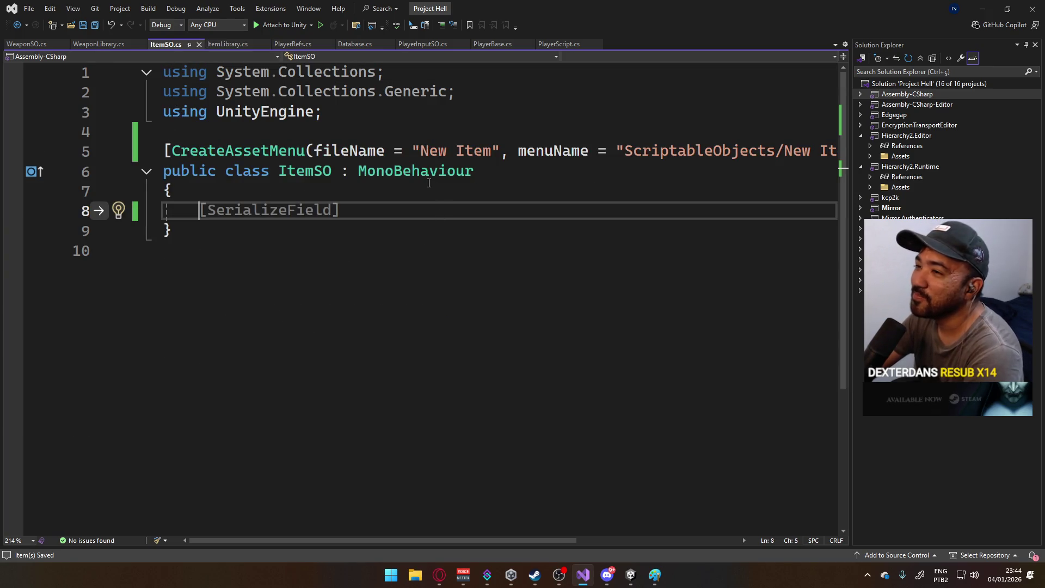
{"action": "double_click", "coordinate": [469, 174]}
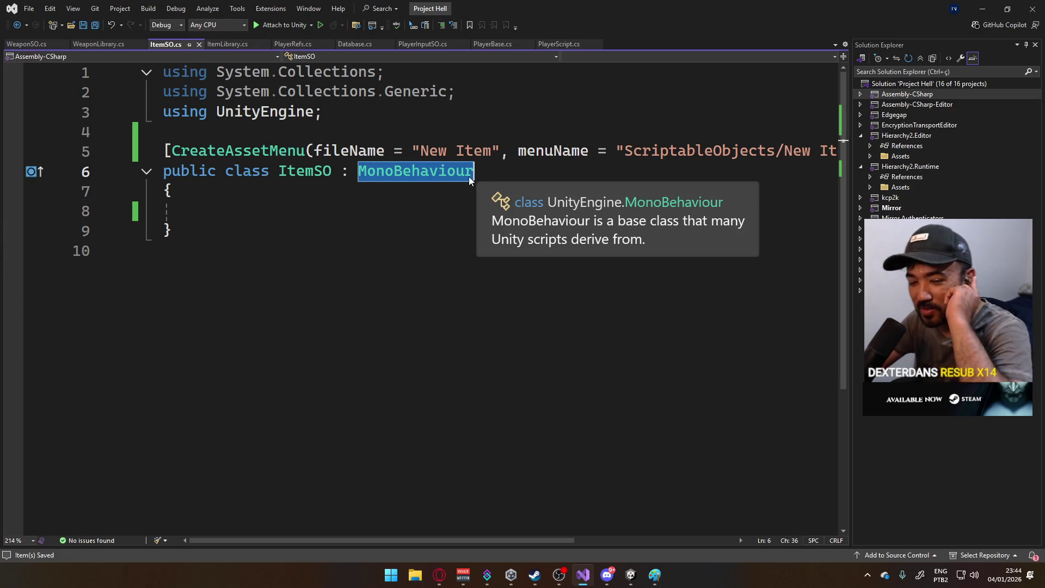
{"action": "type", "text": "Scripta"}
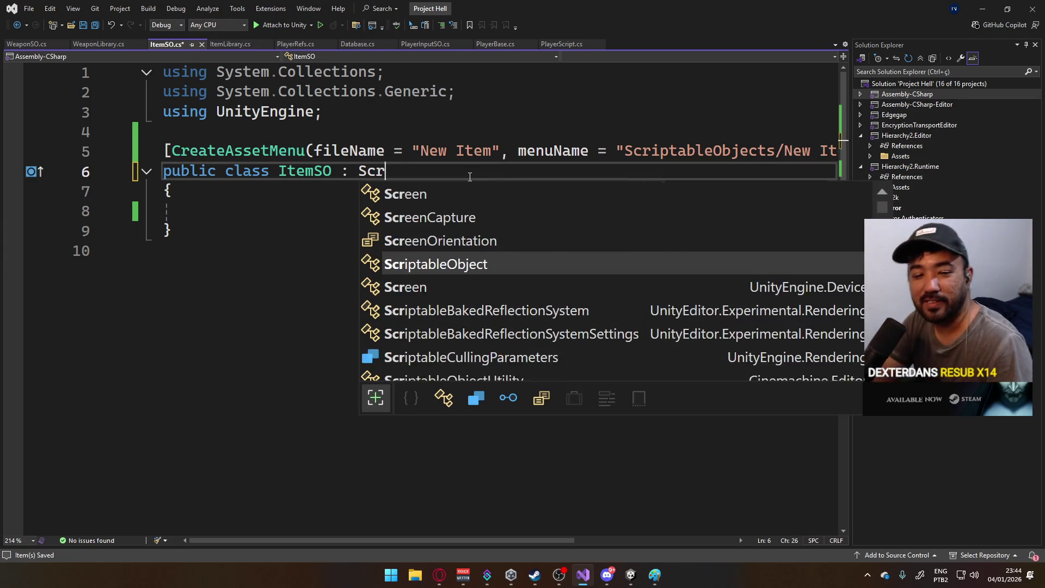
{"action": "key", "text": "Tab"}
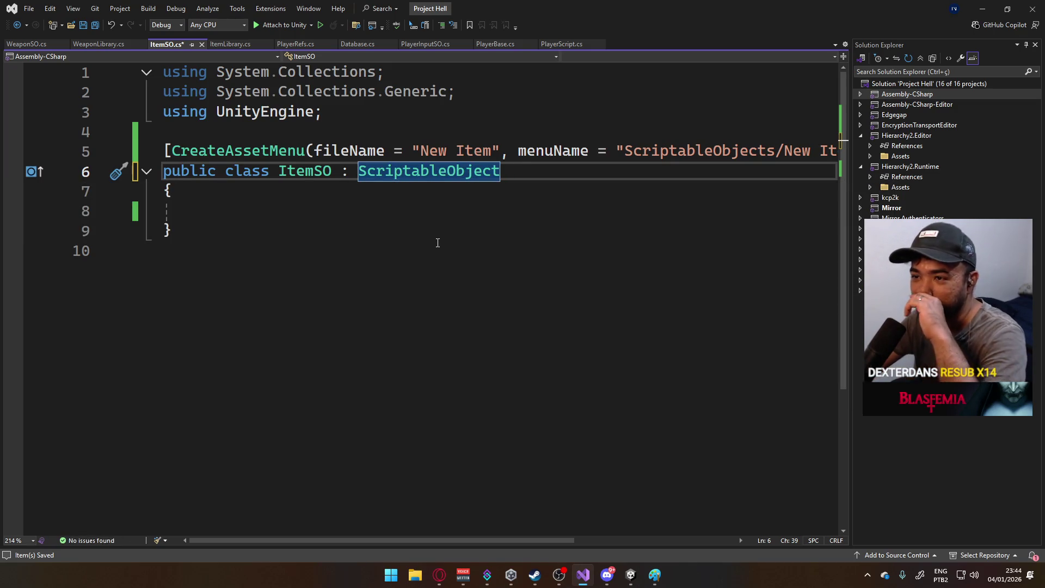
{"action": "left_click", "coordinate": [283, 259]}
{"action": "key", "text": "BackSpace"}
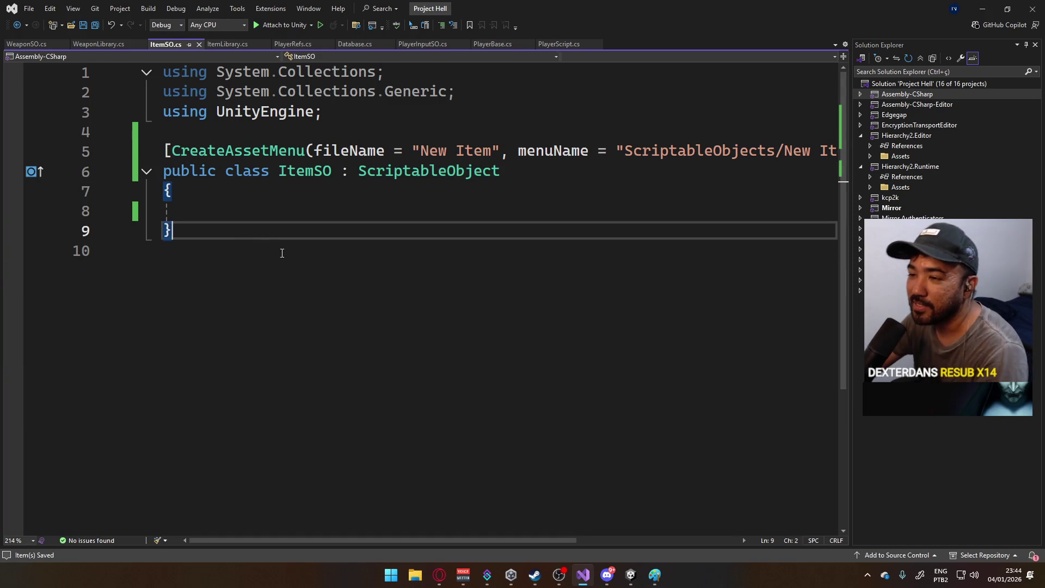
{"action": "key", "text": "ctrl+s"}
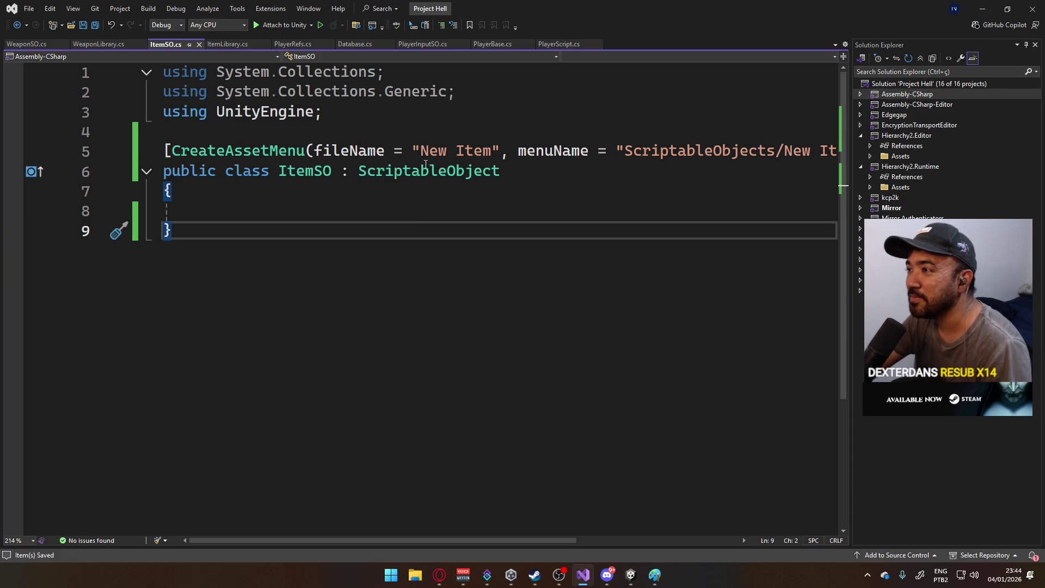
{"action": "left_click", "coordinate": [223, 44]}
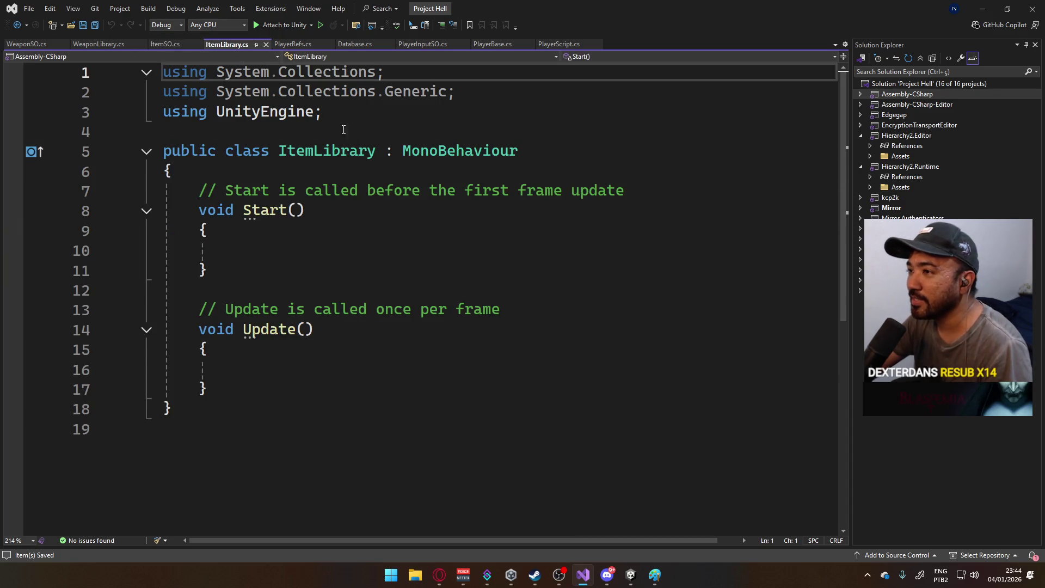
- Paste the copied CreateAssetMenu attribute above the ItemLibrary class
{"action": "left_click", "coordinate": [232, 131]}
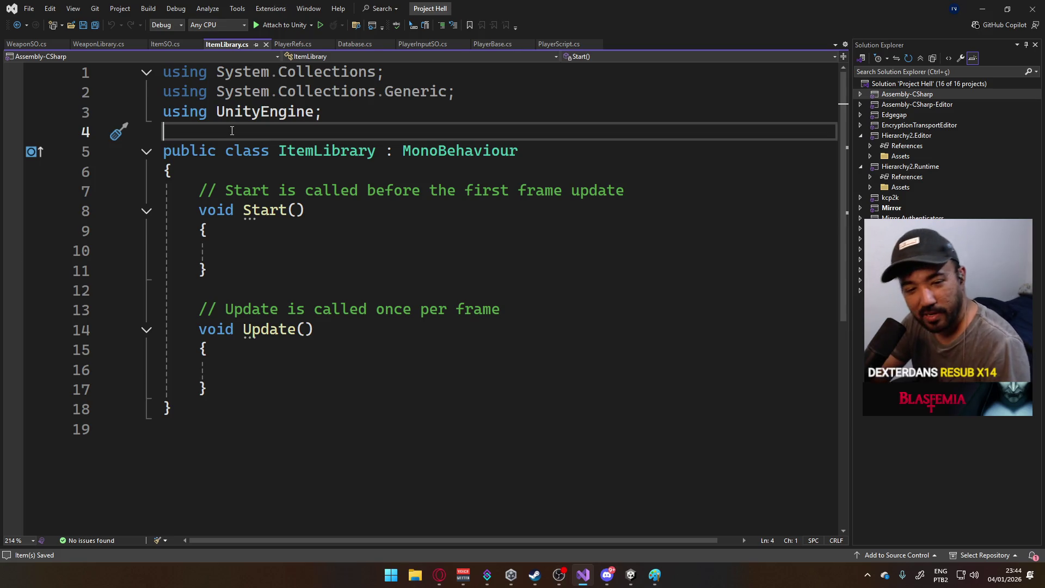
{"action": "key", "text": "Return"}
{"action": "key", "text": "ctrl+v"}
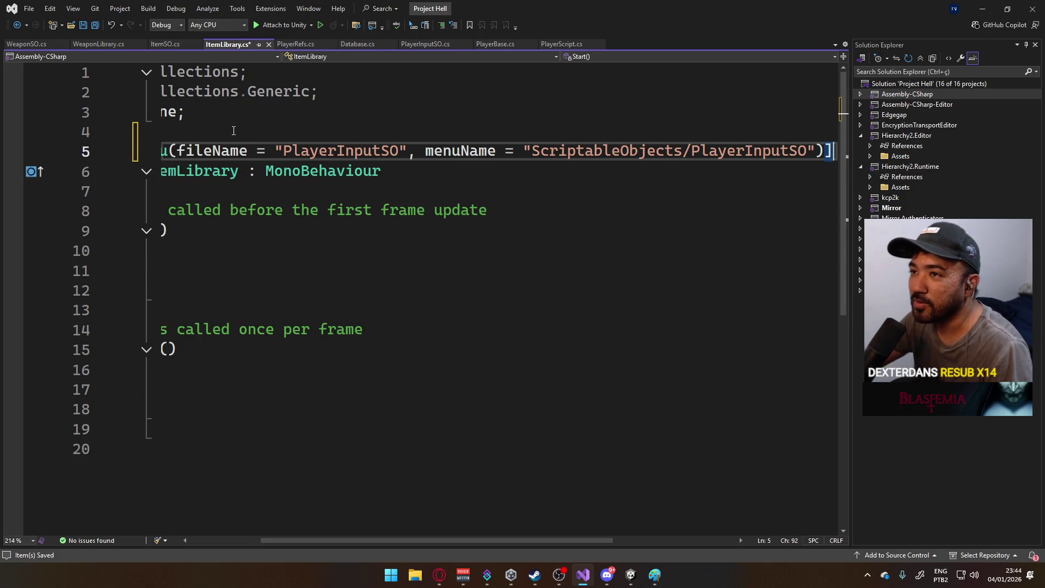
{"action": "left_click_drag", "start_coordinate": [318, 541], "coordinate": [246, 544]}
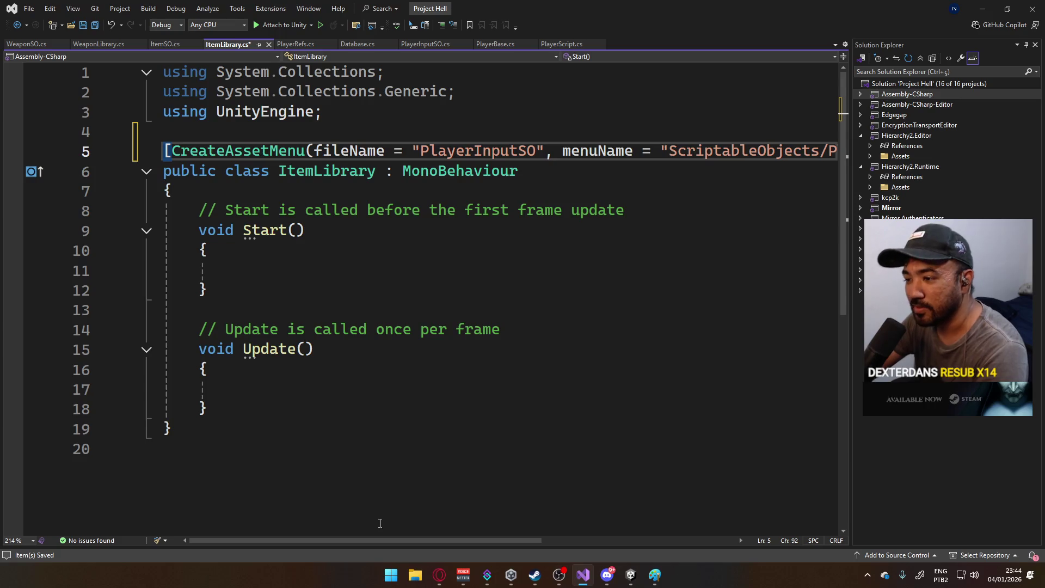
{"action": "mouse_move", "coordinate": [368, 543]}
{"action": "left_mouse_down"}
{"action": "mouse_move", "coordinate": [608, 547]}
{"action": "mouse_move", "coordinate": [362, 538]}
{"action": "left_mouse_up"}
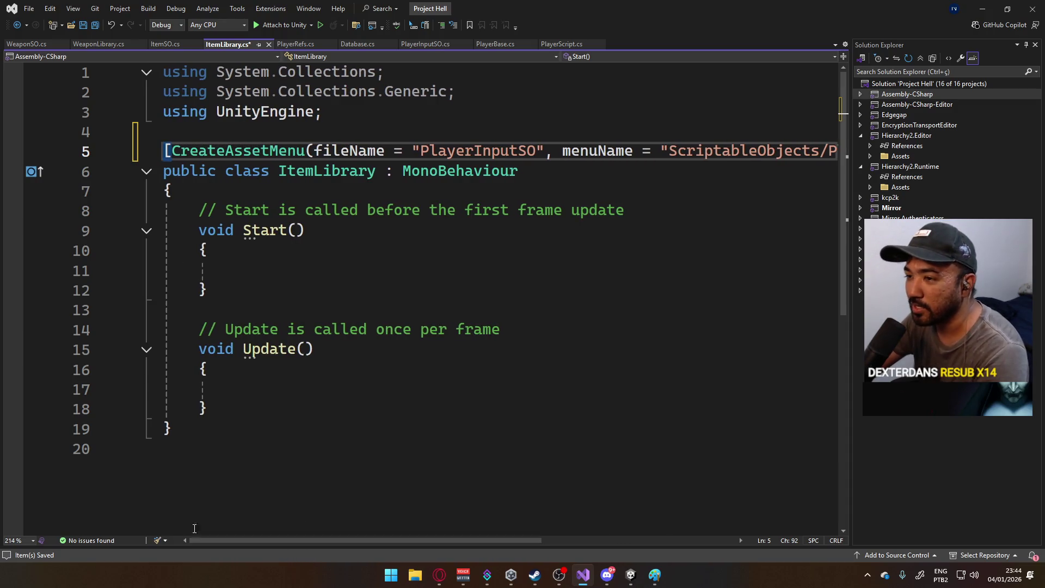
- Delete ItemLibrary's Start and Update template methods and save
{"action": "left_click", "coordinate": [277, 388]}
{"action": "mouse_move", "coordinate": [213, 410]}
{"action": "left_mouse_down"}
{"action": "mouse_move", "coordinate": [188, 212]}
{"action": "mouse_move", "coordinate": [197, 215]}
{"action": "left_mouse_up"}
{"action": "key", "text": "Delete"}
{"action": "key", "text": "ctrl+s"}
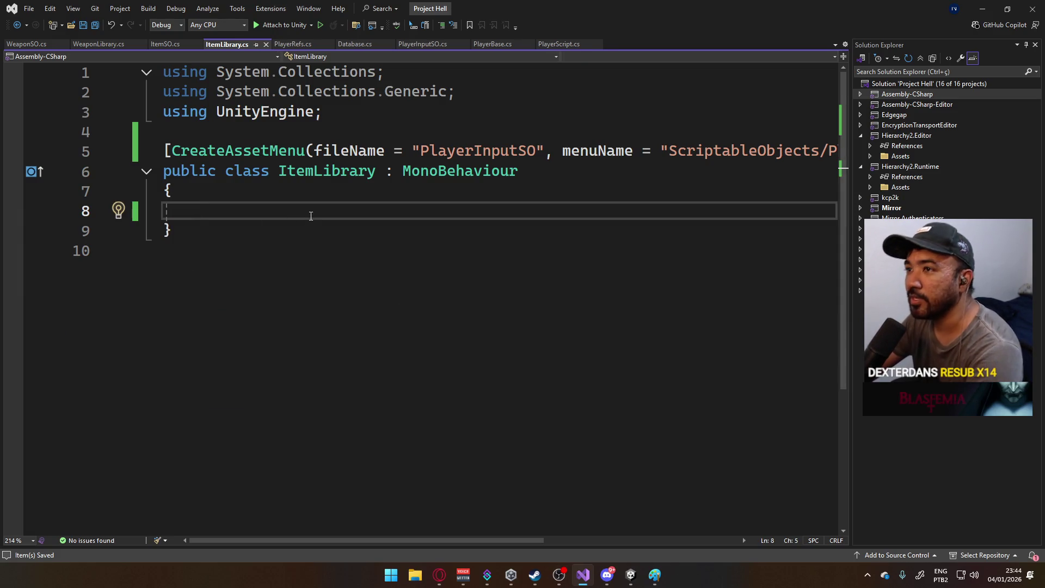
- Change ItemLibrary's base class to ScriptableObject and save
{"action": "double_click", "coordinate": [436, 173]}
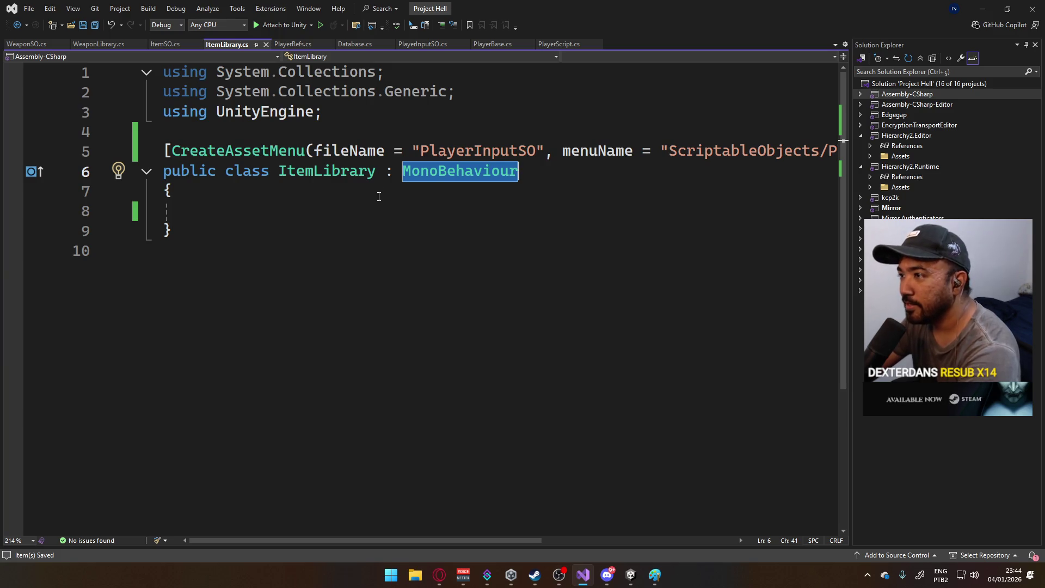
{"action": "type", "text": "Scrip"}
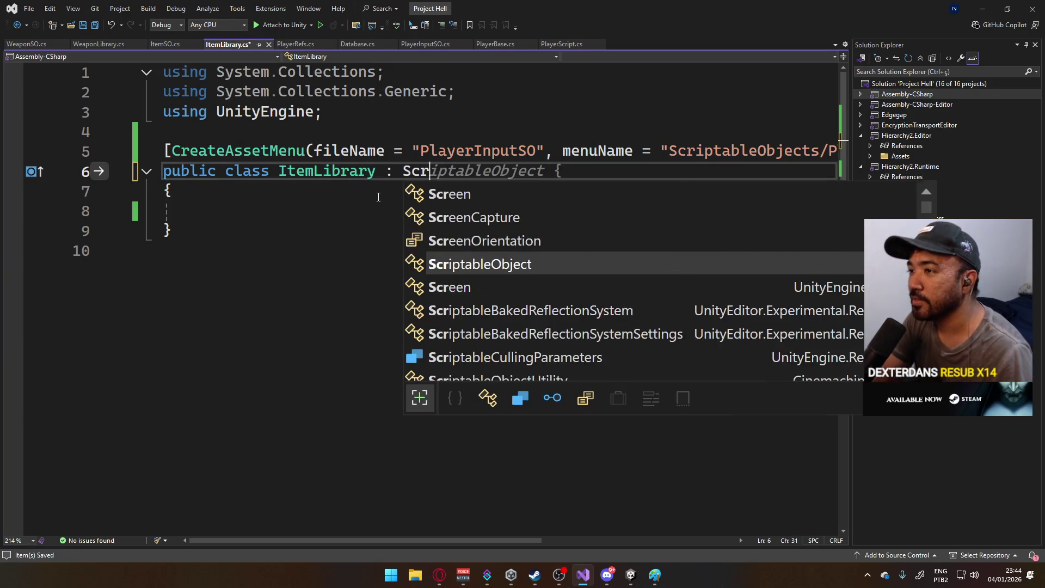
{"action": "key", "text": "Tab"}
{"action": "key", "text": "ctrl+s"}
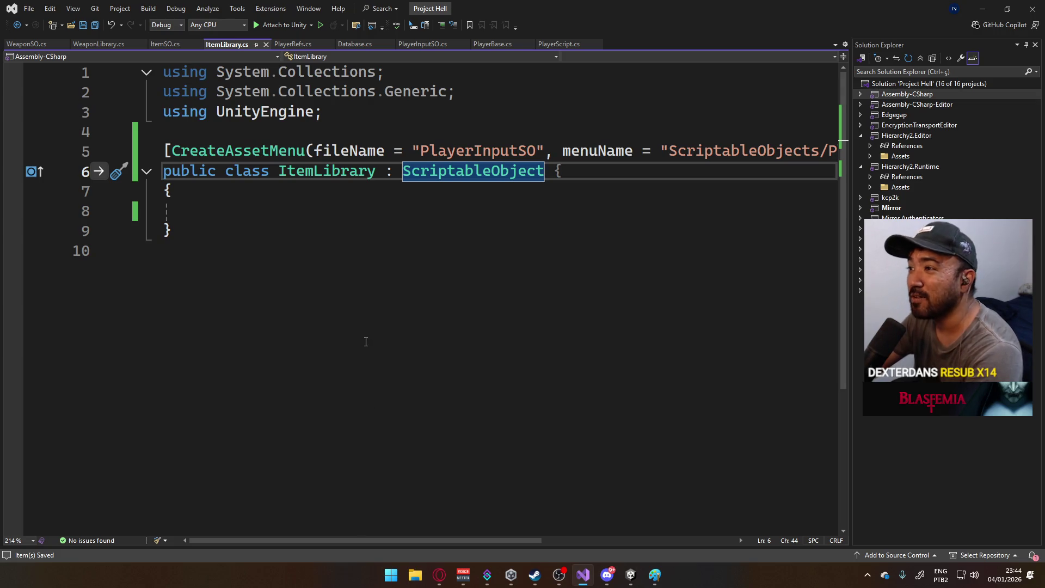
{"action": "left_click", "coordinate": [175, 43]}
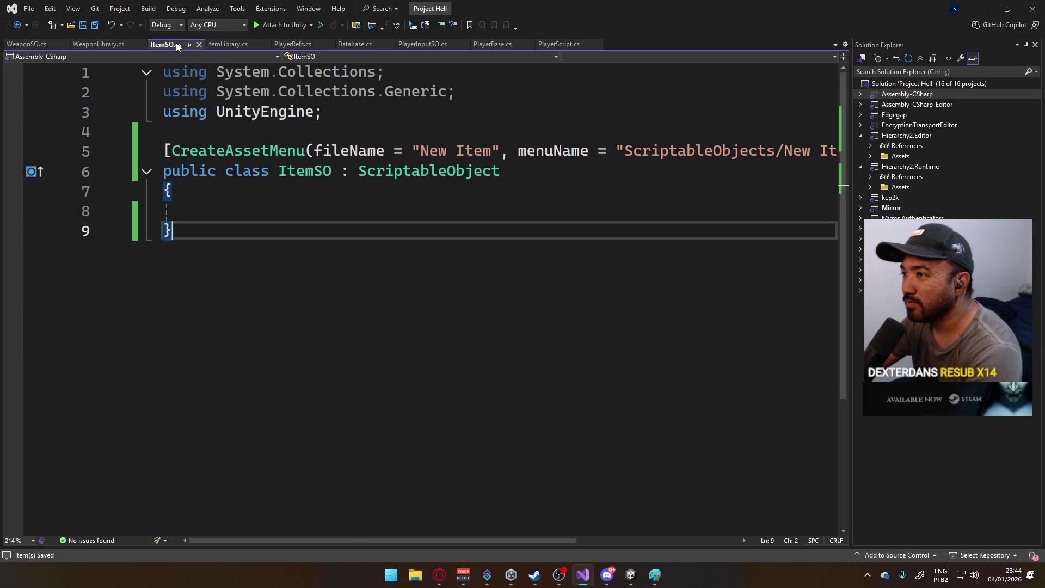
- Flip through WeaponLibrary, ItemSO, ItemLibrary and PlayerRefs, ending on WeaponSO.cs
{"action": "left_click", "coordinate": [102, 43]}
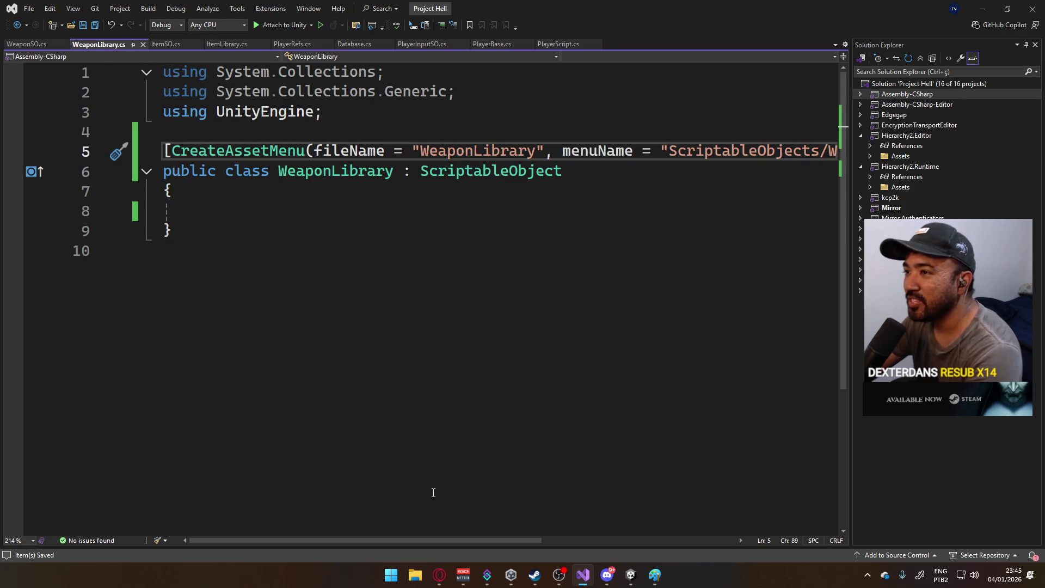
{"action": "mouse_move", "coordinate": [438, 540]}
{"action": "left_mouse_down"}
{"action": "mouse_move", "coordinate": [547, 538]}
{"action": "mouse_move", "coordinate": [215, 106]}
{"action": "left_mouse_up"}
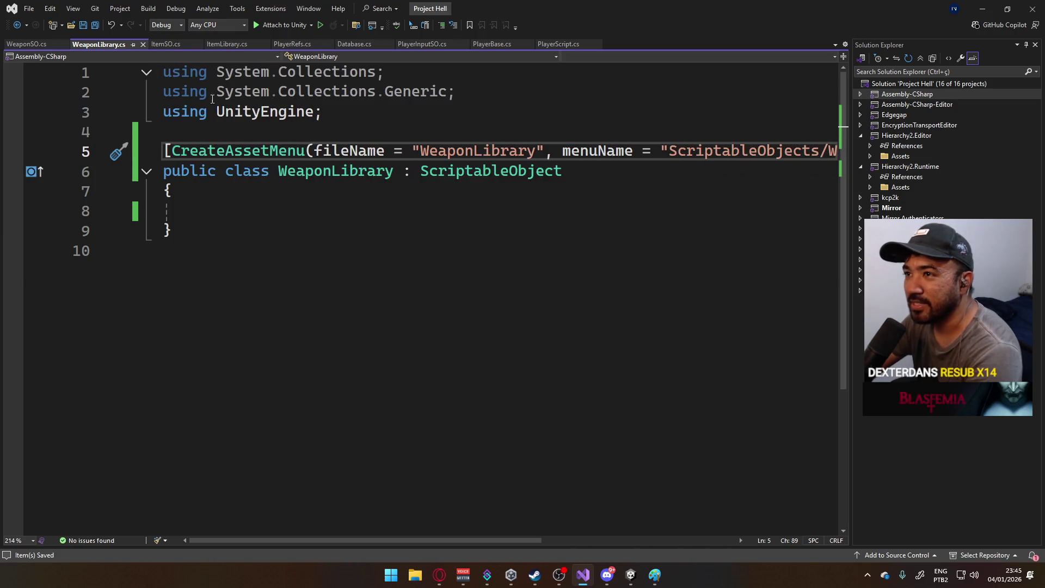
{"action": "left_click", "coordinate": [165, 45]}
{"action": "left_click", "coordinate": [231, 45]}
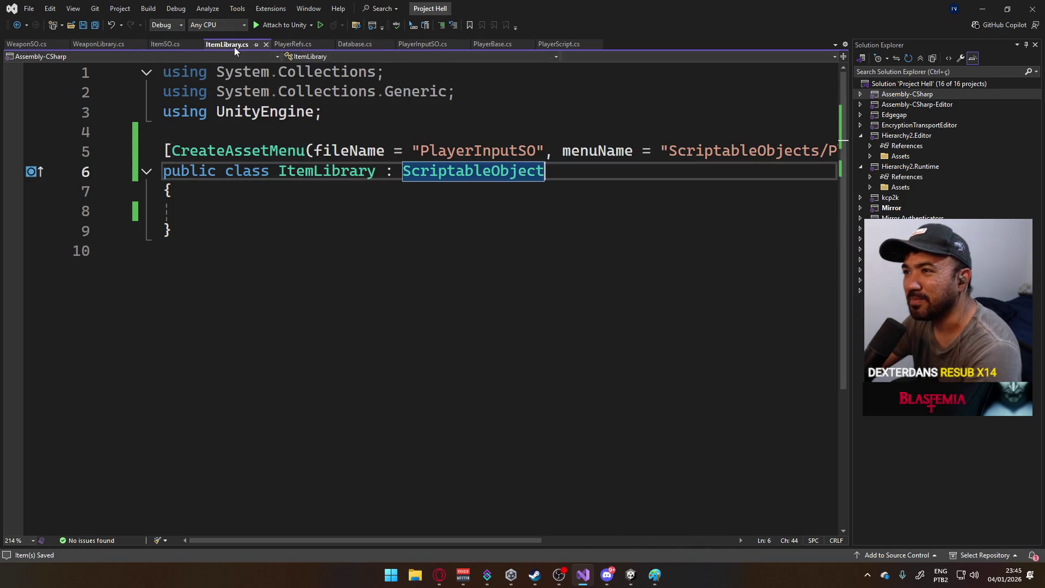
{"action": "left_click", "coordinate": [166, 44]}
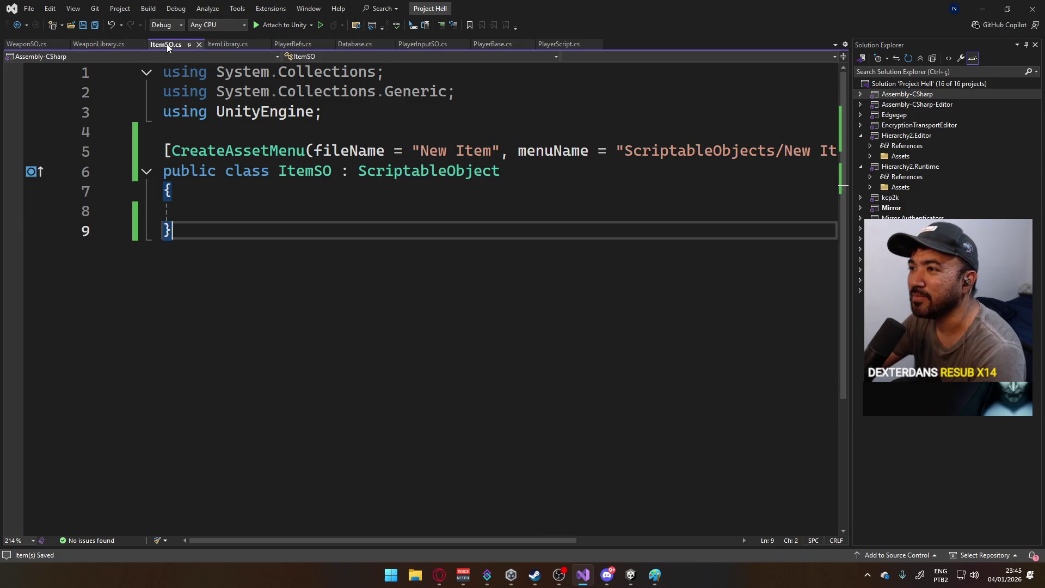
{"action": "left_click", "coordinate": [227, 44]}
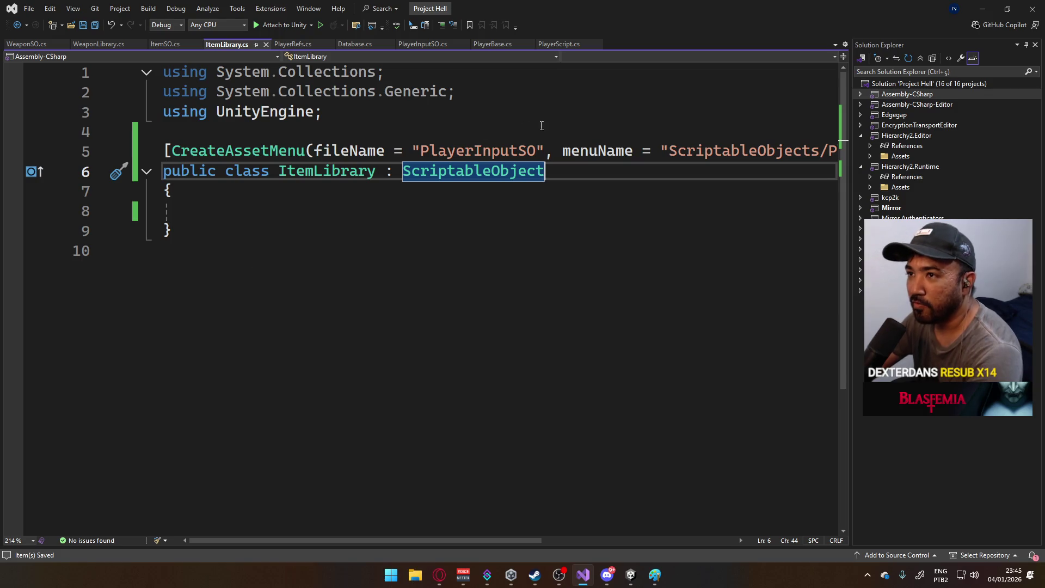
{"action": "left_click", "coordinate": [289, 42]}
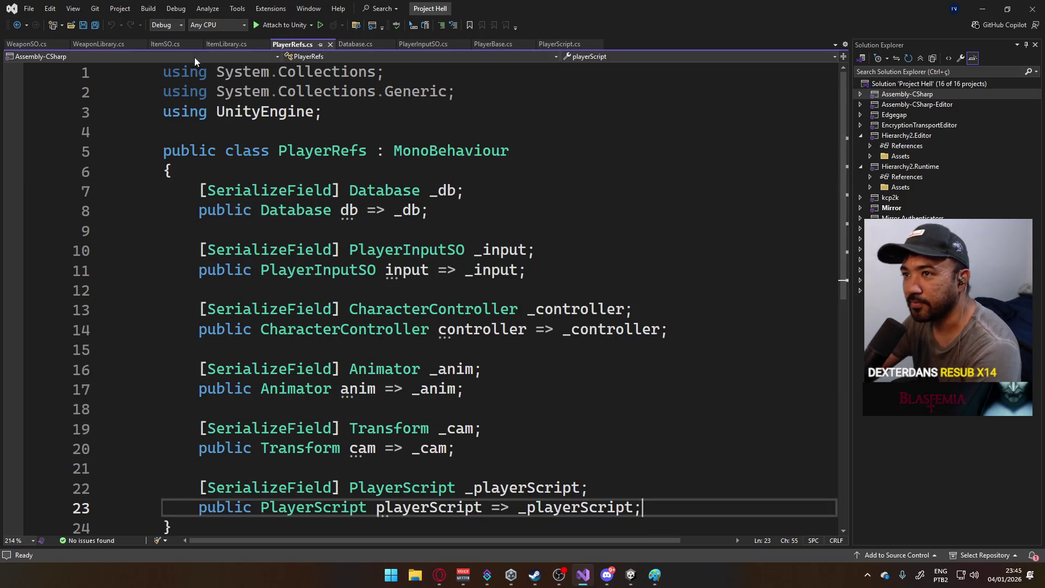
{"action": "left_click", "coordinate": [43, 43]}
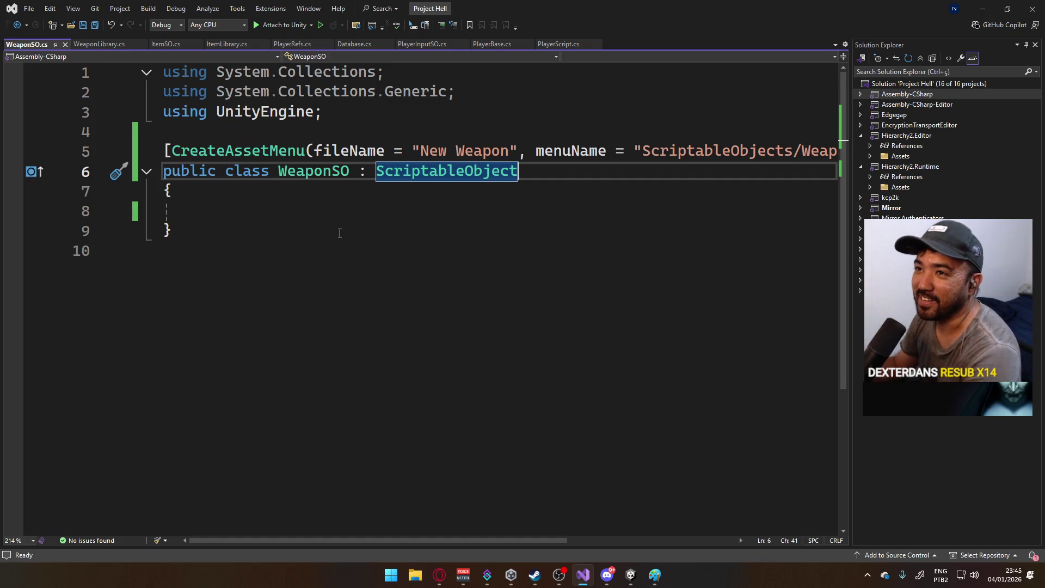
- In ItemLibrary.cs, change the asset fileName from PlayerInputSO to ItemLibrary and save
{"action": "left_click", "coordinate": [100, 45]}
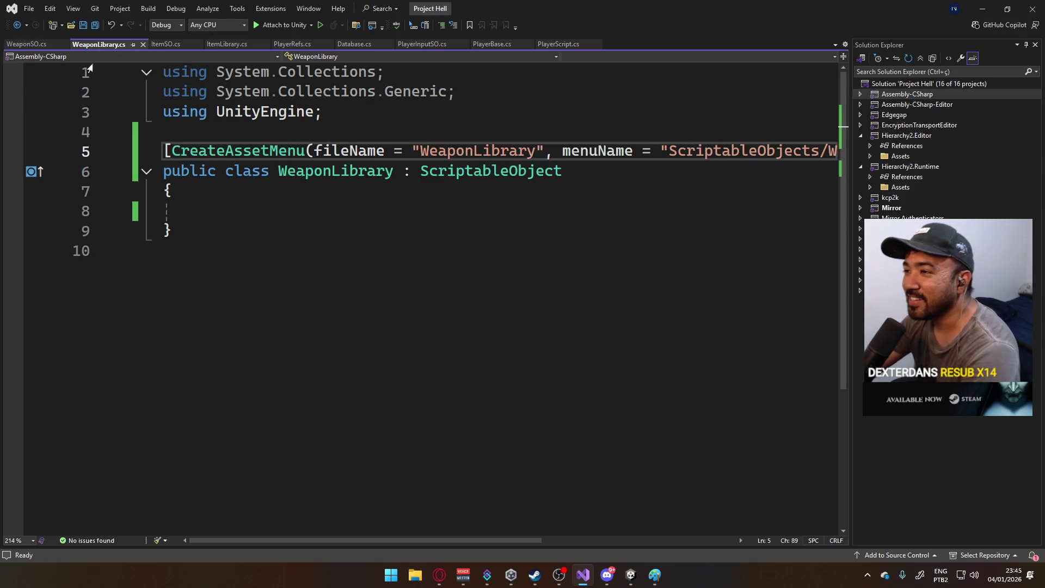
{"action": "left_click", "coordinate": [171, 46]}
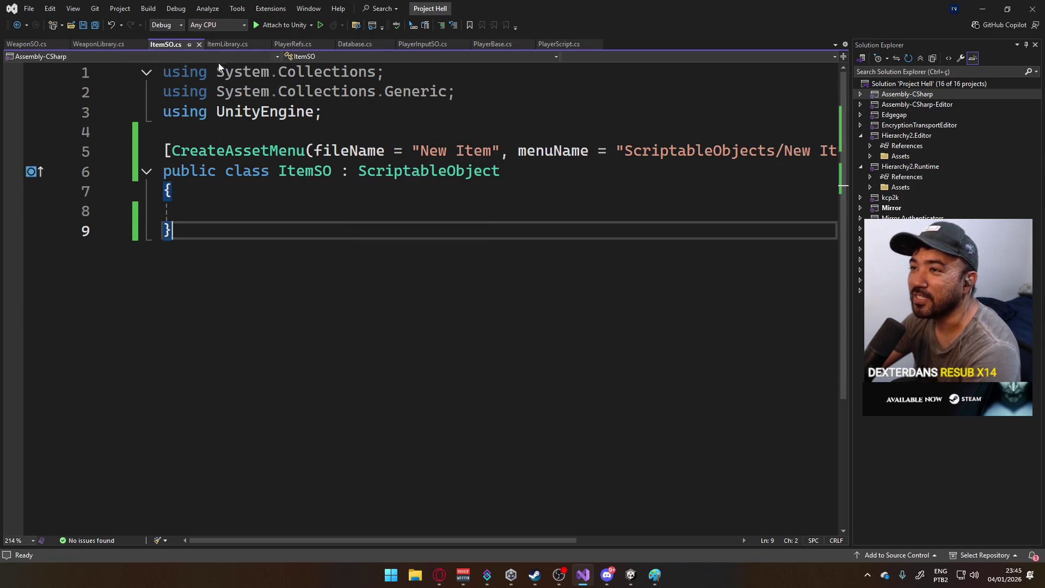
{"action": "left_click", "coordinate": [227, 48]}
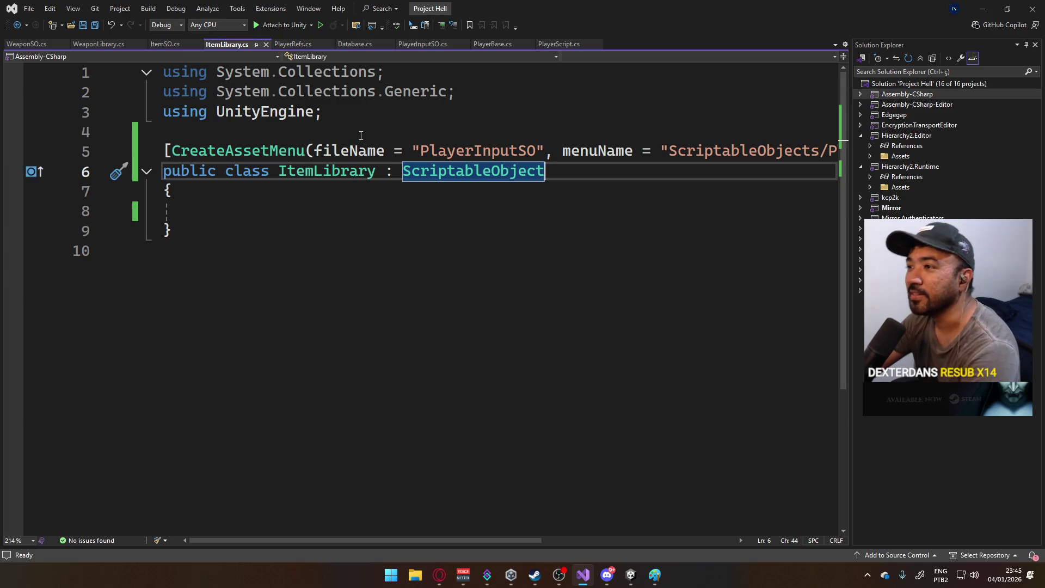
{"action": "double_click", "coordinate": [499, 148]}
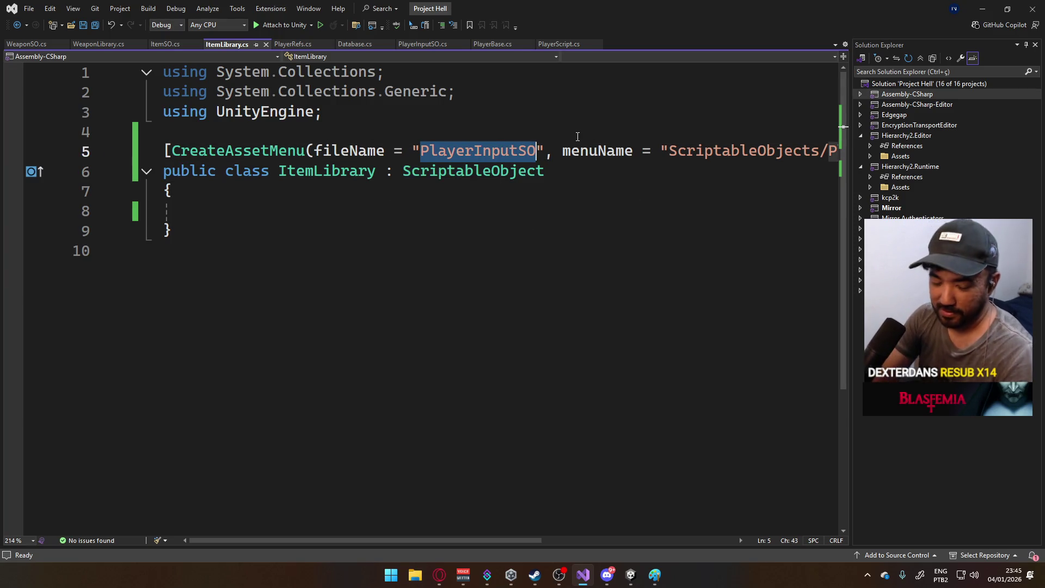
{"action": "type", "text": "Item"}
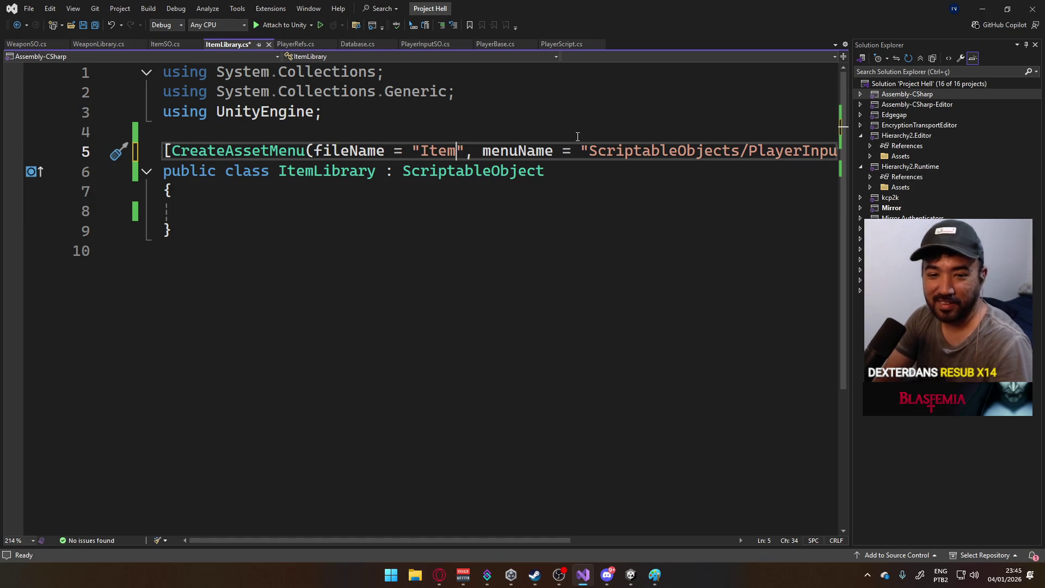
{"action": "type", "text": "Lib"}
{"action": "key", "text": "ctrl+s"}
- Review the WeaponLibrary, WeaponSO, ItemSO and ItemLibrary scripts, ending on WeaponSO.cs
{"action": "left_click", "coordinate": [109, 44]}
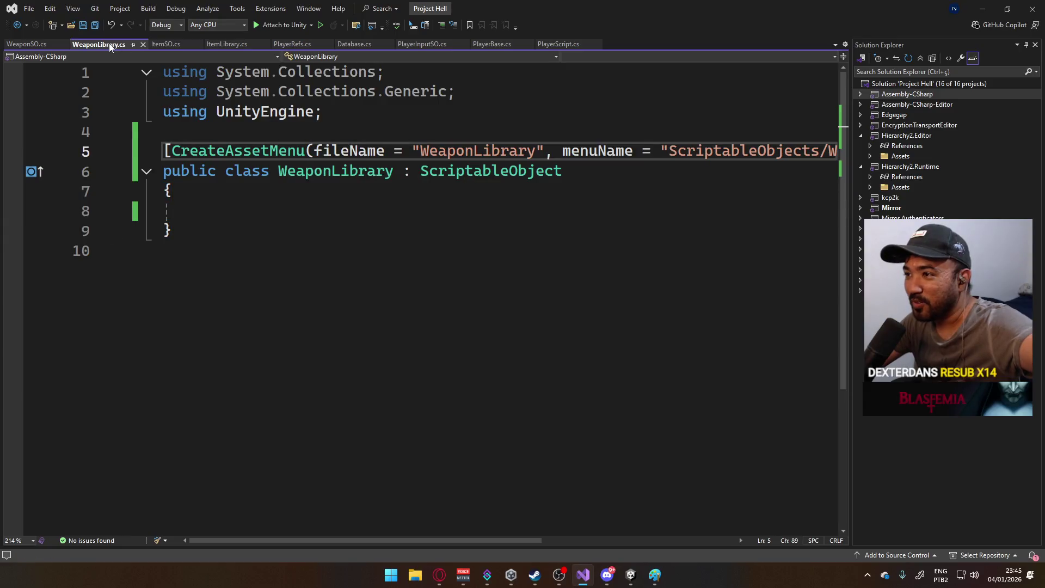
{"action": "left_click", "coordinate": [32, 46]}
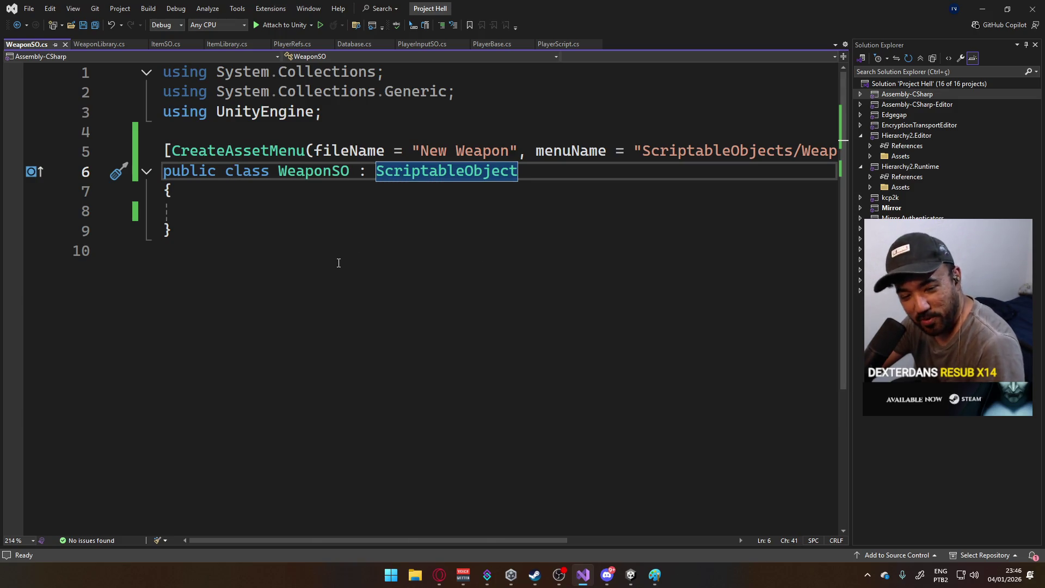
{"action": "mouse_move", "coordinate": [341, 543]}
{"action": "left_mouse_down"}
{"action": "mouse_move", "coordinate": [373, 541]}
{"action": "mouse_move", "coordinate": [341, 543]}
{"action": "left_mouse_up"}
{"action": "left_click", "coordinate": [96, 43]}
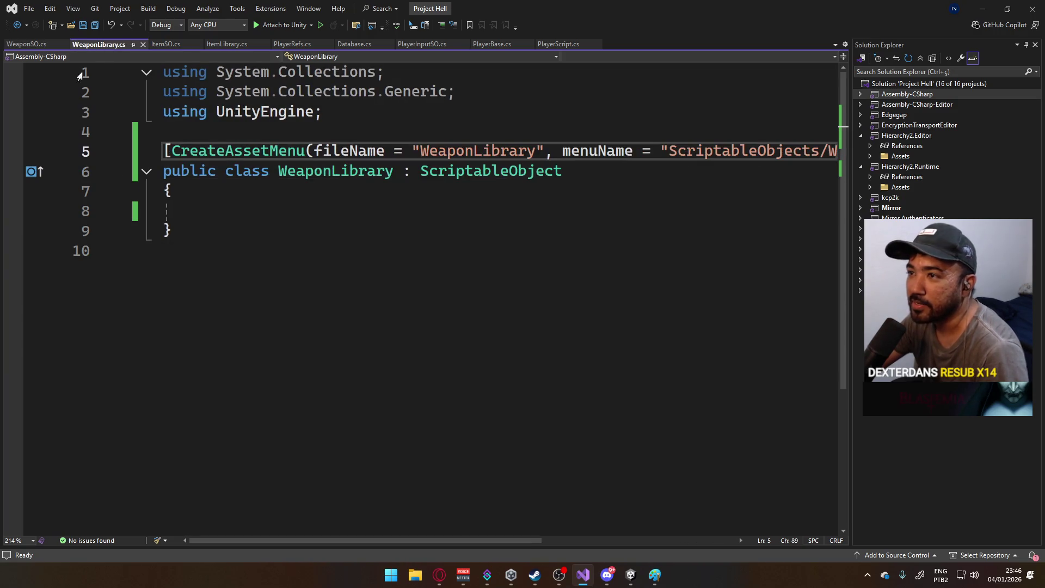
{"action": "left_click", "coordinate": [171, 47]}
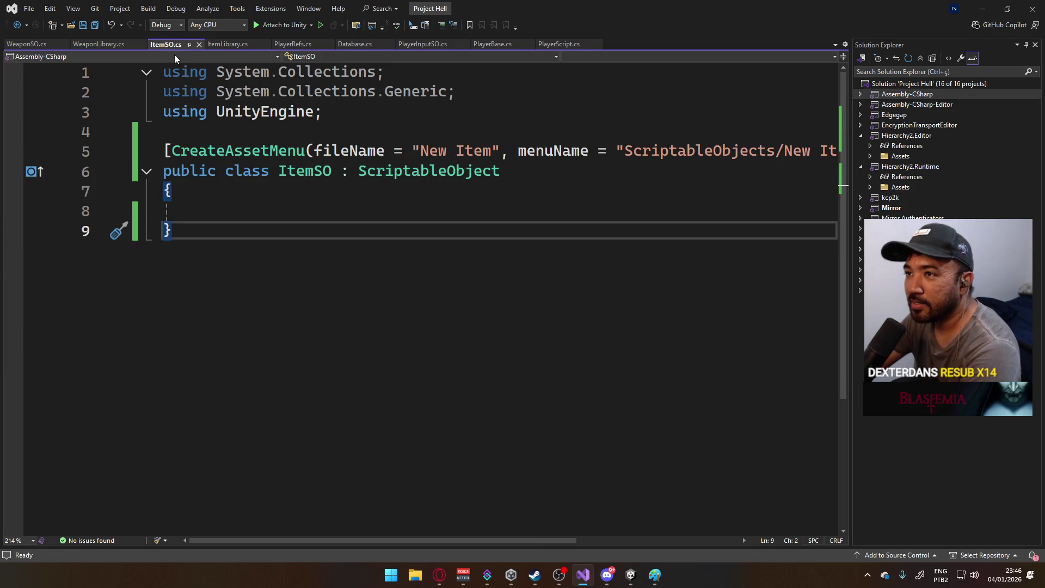
{"action": "left_click", "coordinate": [210, 49]}
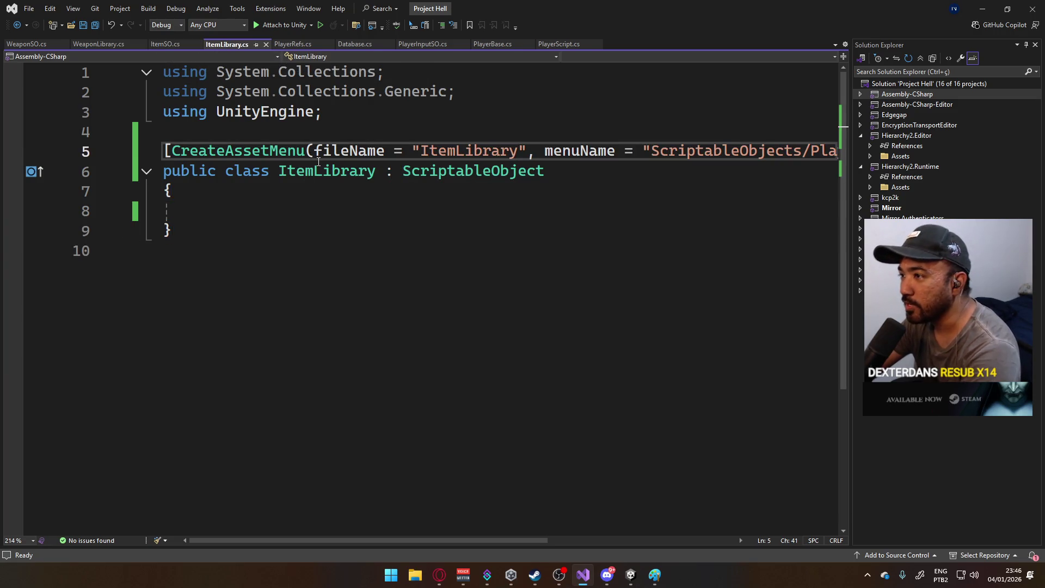
{"action": "left_click", "coordinate": [161, 47]}
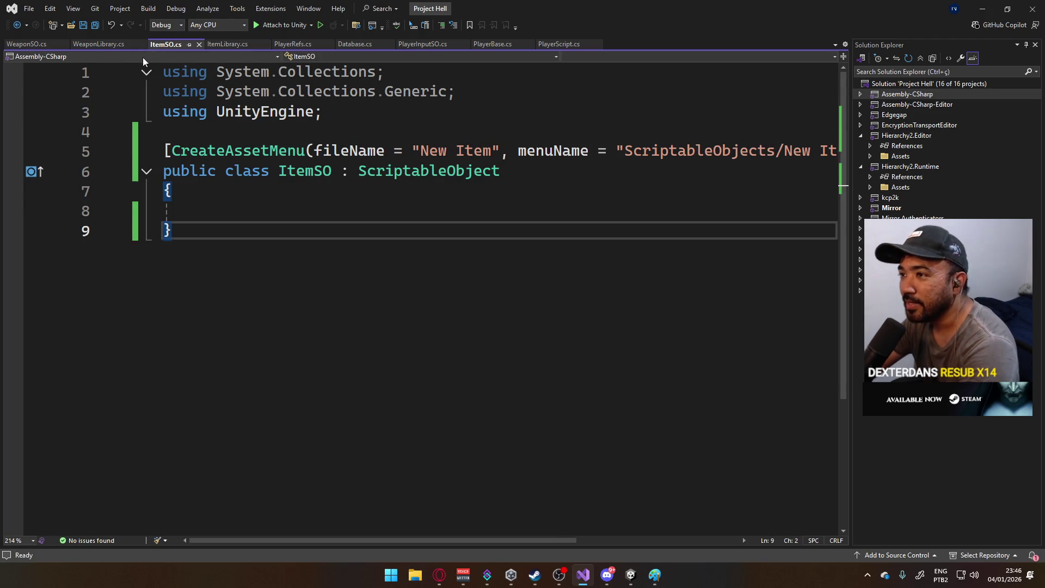
{"action": "left_click", "coordinate": [106, 49]}
{"action": "left_click", "coordinate": [45, 47]}
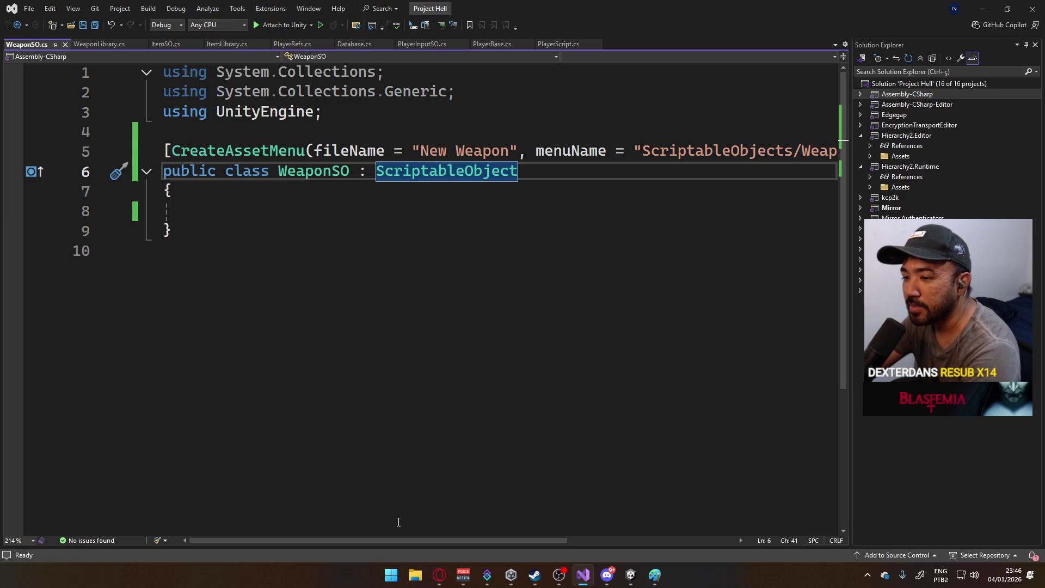
{"action": "mouse_move", "coordinate": [416, 541]}
{"action": "left_mouse_down"}
{"action": "mouse_move", "coordinate": [584, 561]}
{"action": "mouse_move", "coordinate": [395, 536]}
{"action": "left_mouse_up"}
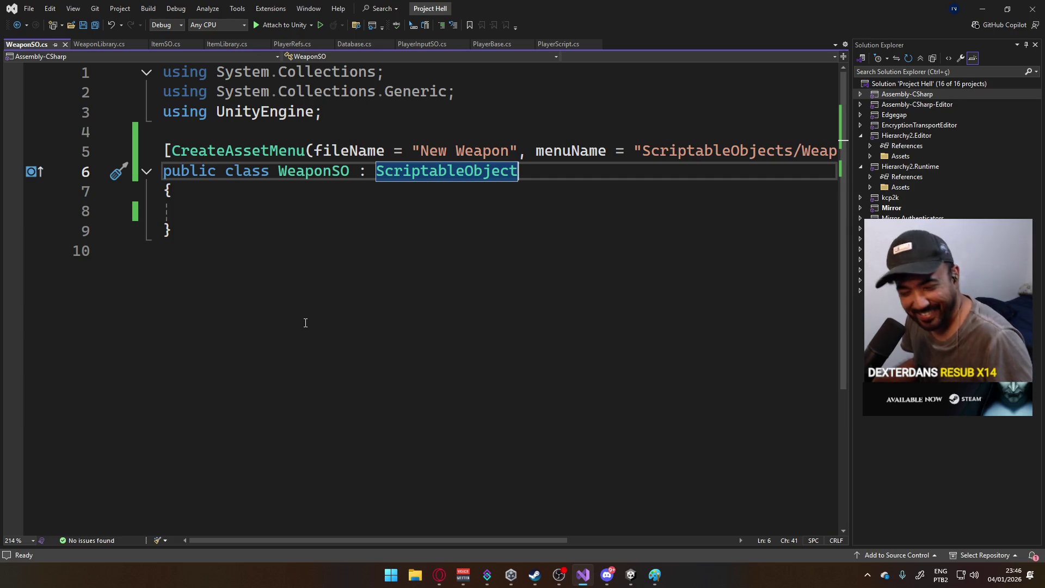
- Cycle through the WeaponSO, WeaponLibrary, ItemSO and ItemLibrary scripts, finishing on ItemSO.cs
{"action": "left_click", "coordinate": [92, 40]}
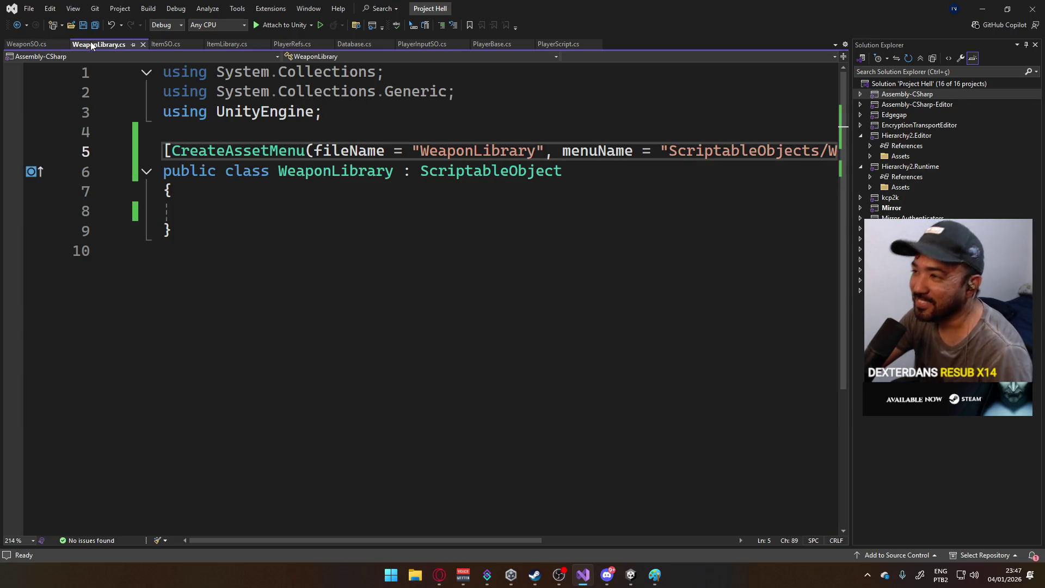
{"action": "left_click", "coordinate": [163, 47]}
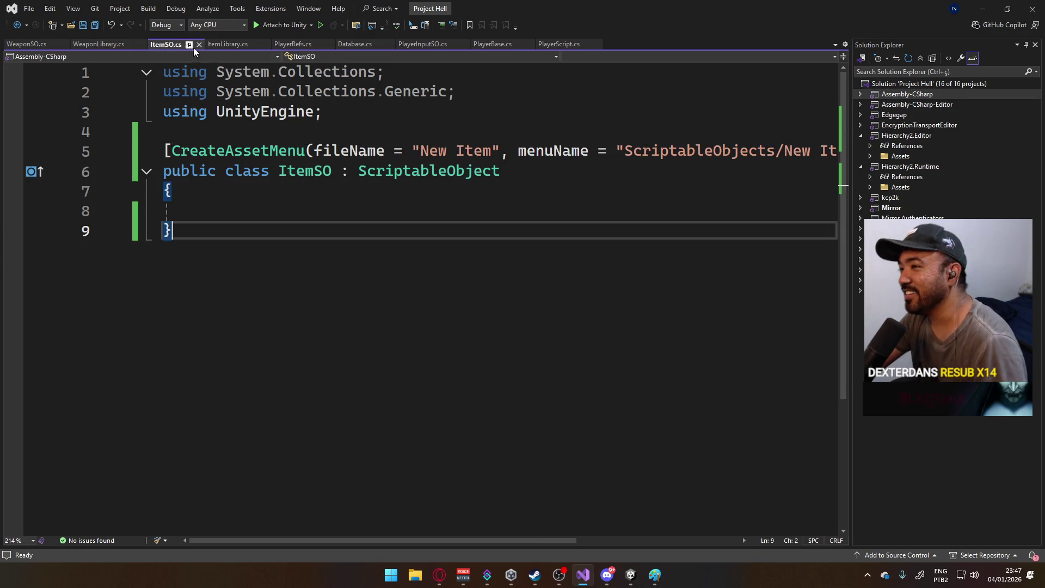
{"action": "left_click", "coordinate": [246, 44]}
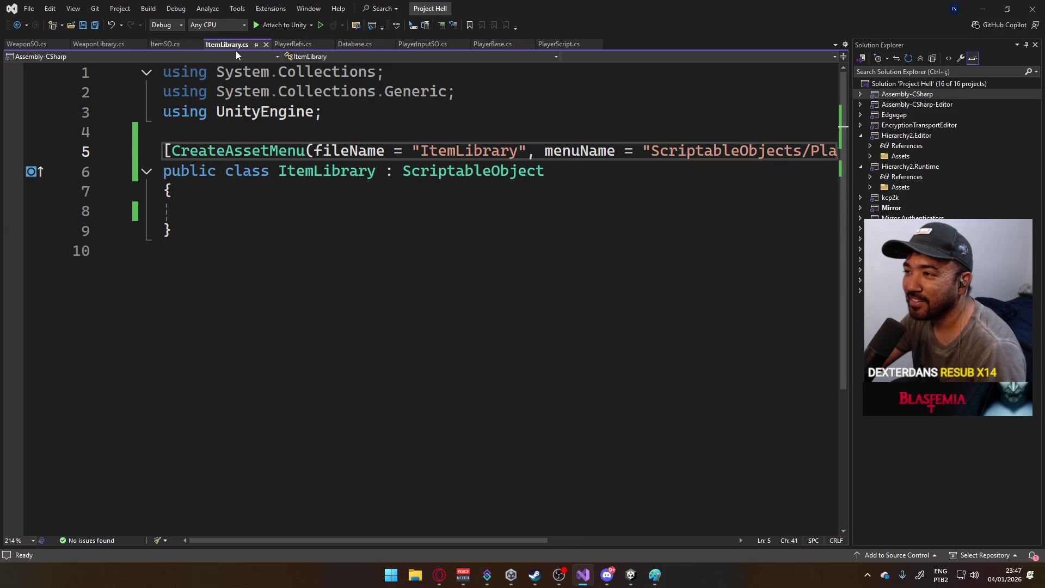
{"action": "left_click", "coordinate": [29, 44]}
{"action": "left_click", "coordinate": [95, 44]}
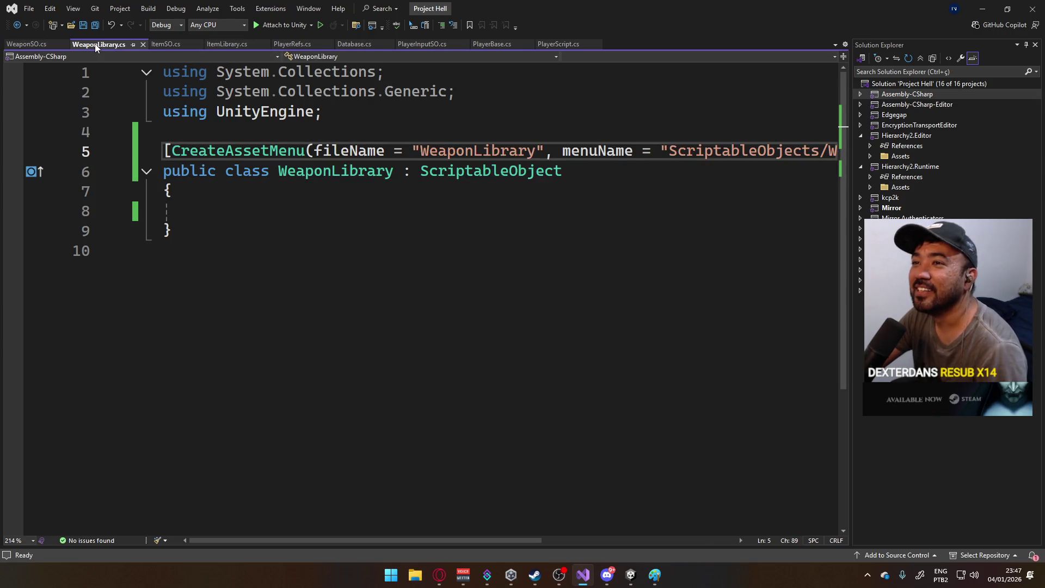
{"action": "left_click", "coordinate": [168, 47]}
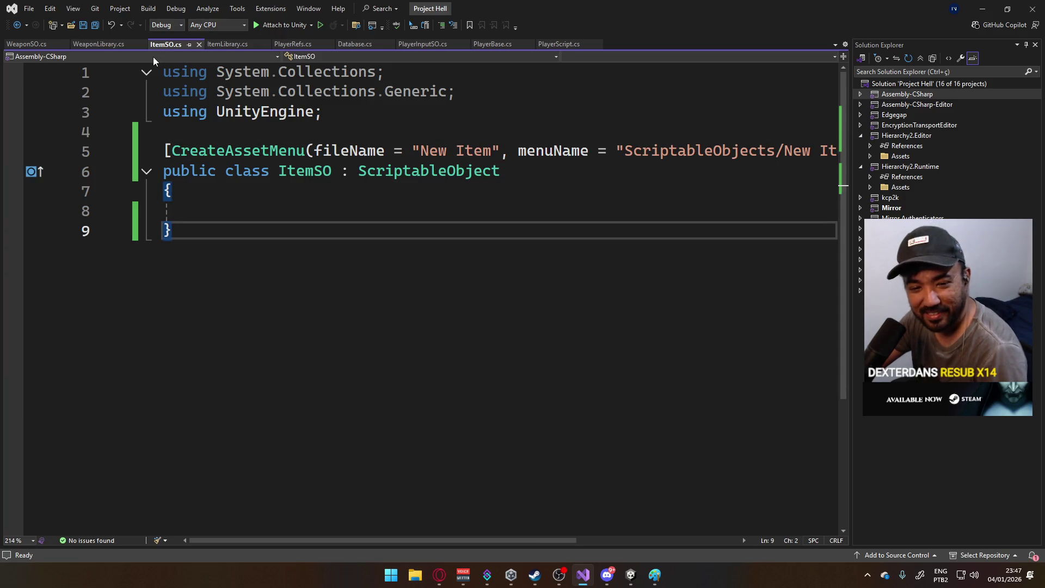
{"action": "left_click", "coordinate": [230, 44]}
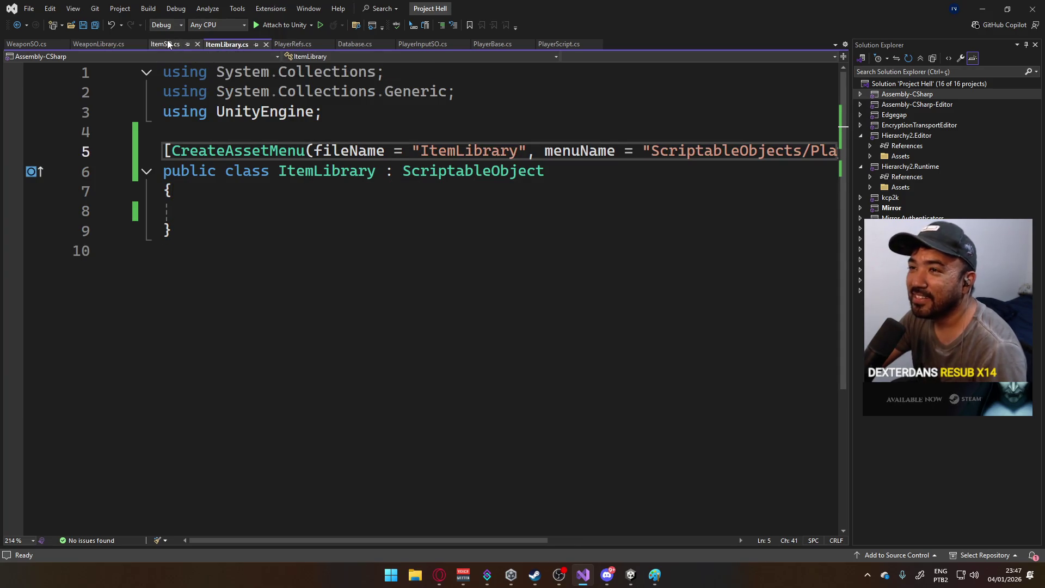
{"action": "left_click", "coordinate": [169, 44]}
{"action": "left_click", "coordinate": [222, 42]}
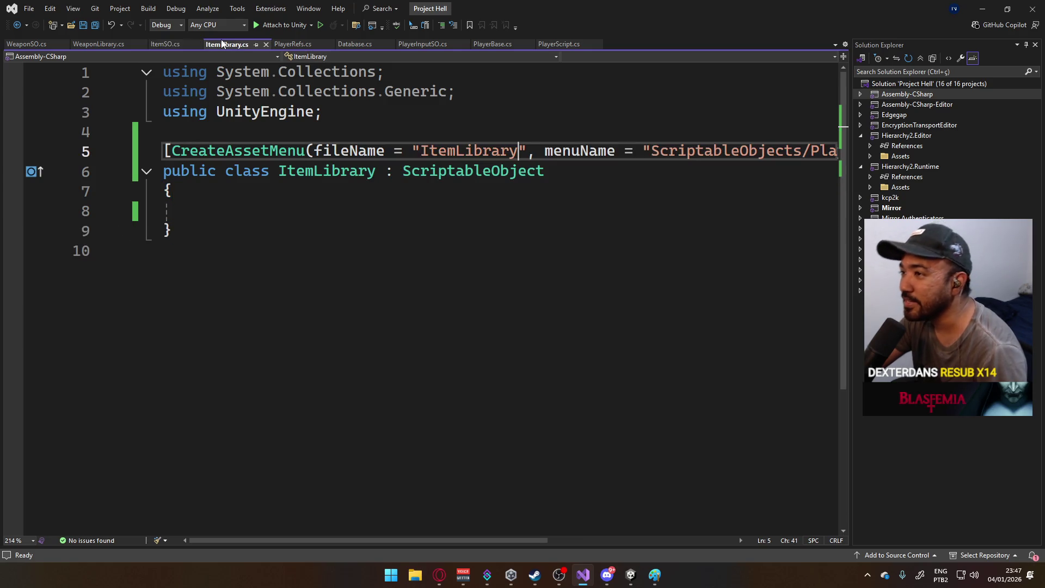
{"action": "left_click", "coordinate": [156, 43]}
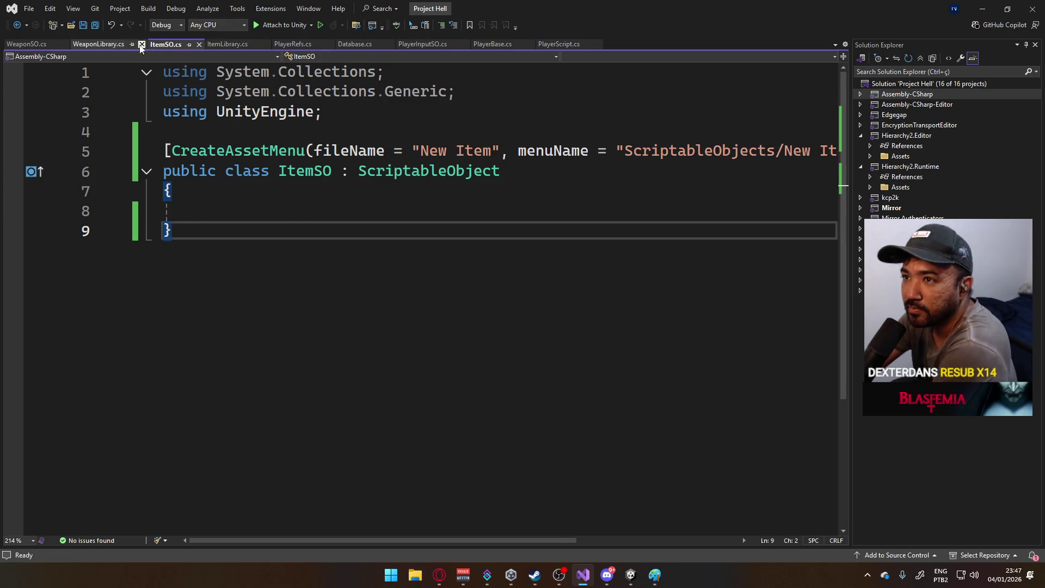
{"action": "left_click", "coordinate": [114, 44]}
{"action": "left_click", "coordinate": [34, 44]}
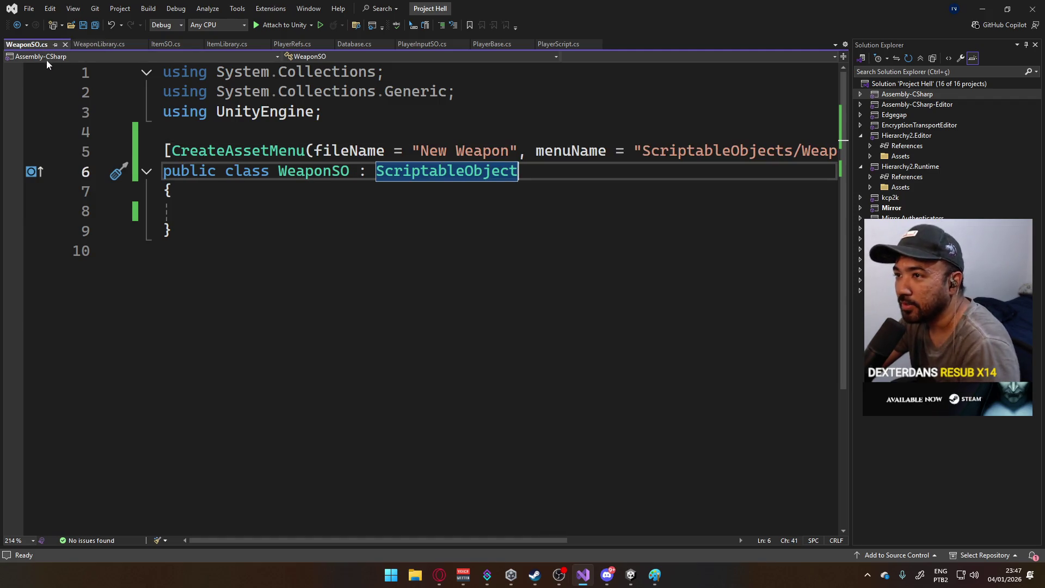
{"action": "left_click", "coordinate": [90, 46]}
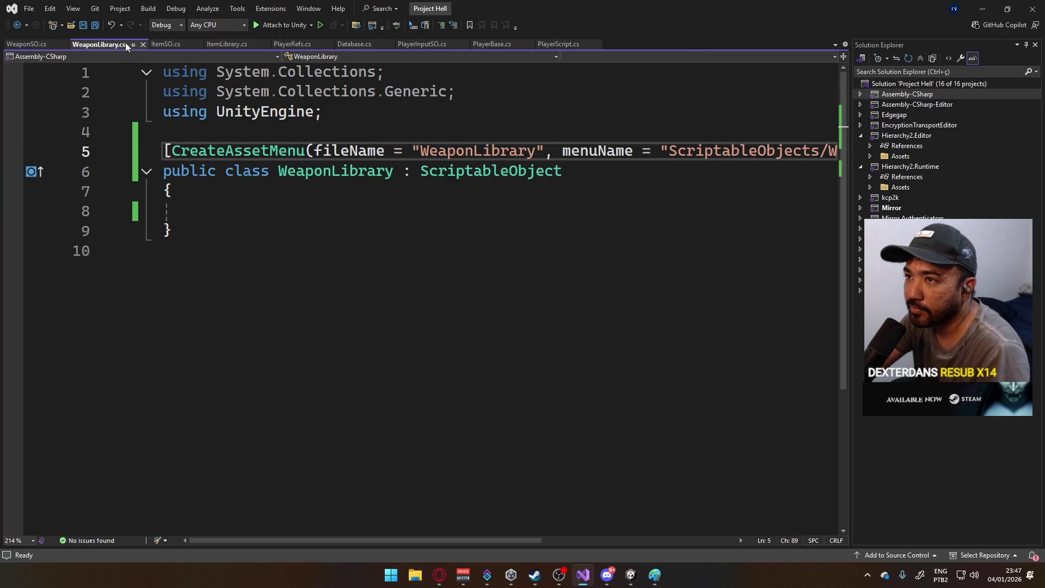
{"action": "left_click", "coordinate": [167, 46]}
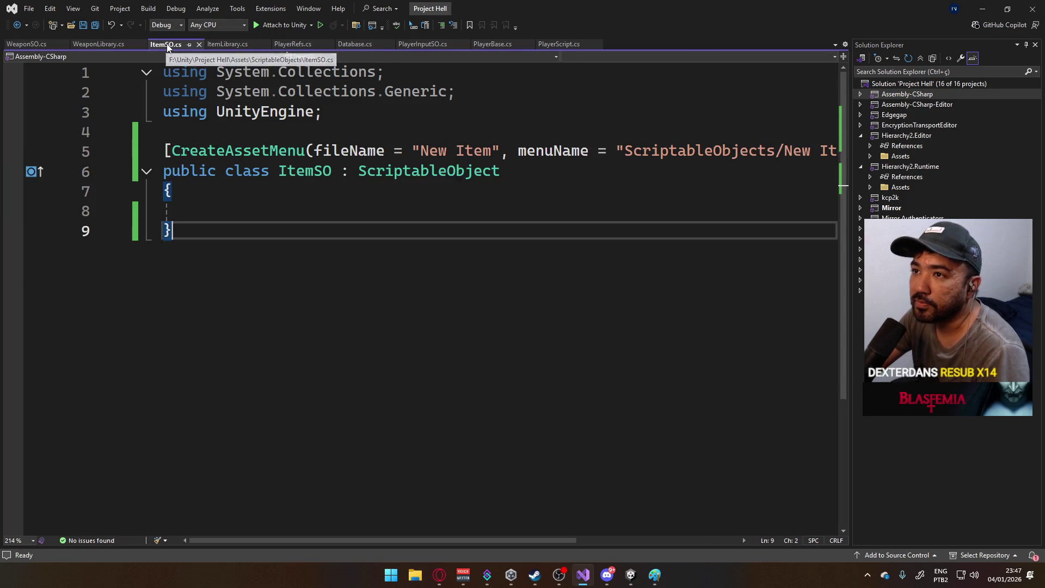
- Rename the ItemSO class and its file to Item
{"action": "double_click", "coordinate": [306, 172]}
{"action": "key", "text": "ctrl+r"}
{"action": "key", "text": "ctrl+r"}
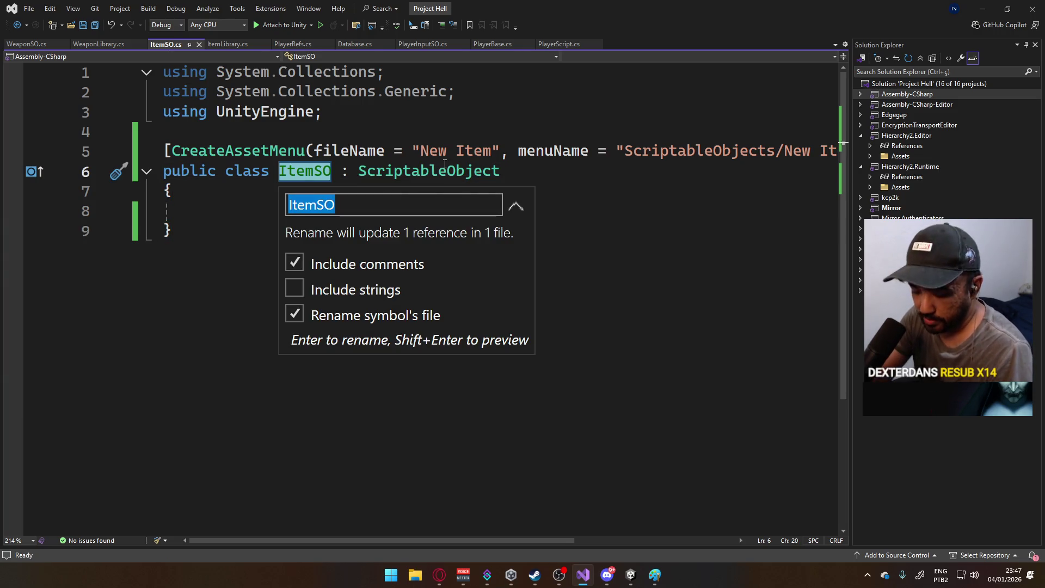
{"action": "type", "text": "Item"}
{"action": "key", "text": "Return"}
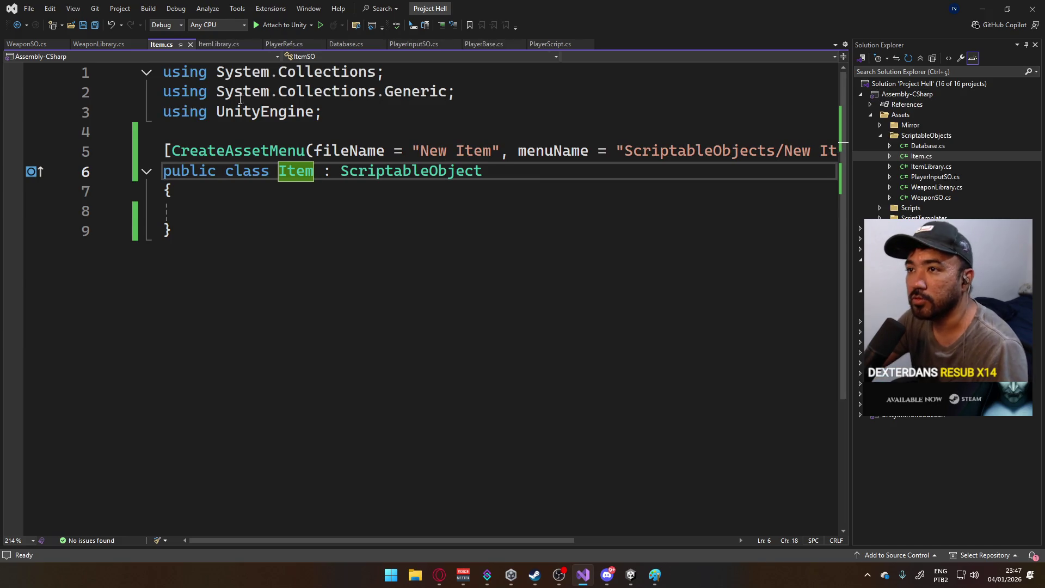
- Rename the WeaponSO class and file to Weapon, then save all scripts
{"action": "left_click", "coordinate": [26, 44]}
{"action": "double_click", "coordinate": [328, 172]}
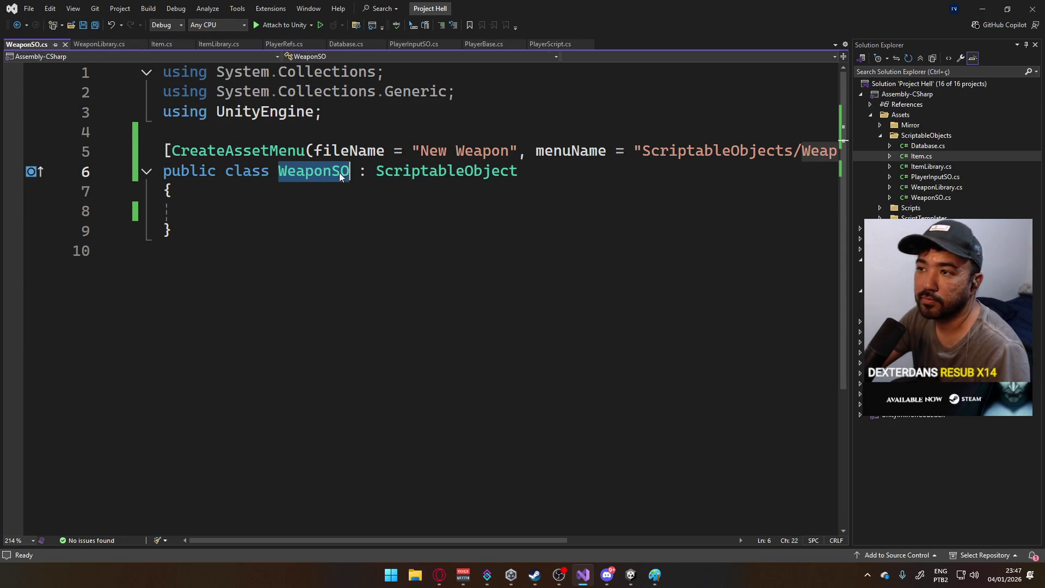
{"action": "key", "text": "ctrl+r"}
{"action": "key", "text": "ctrl+r"}
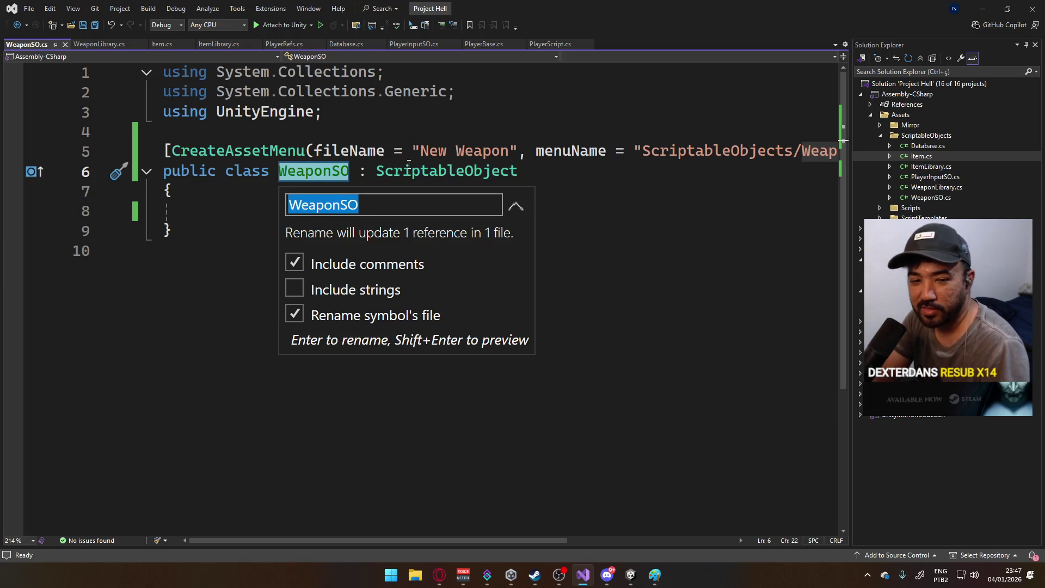
{"action": "type", "text": "Weapon"}
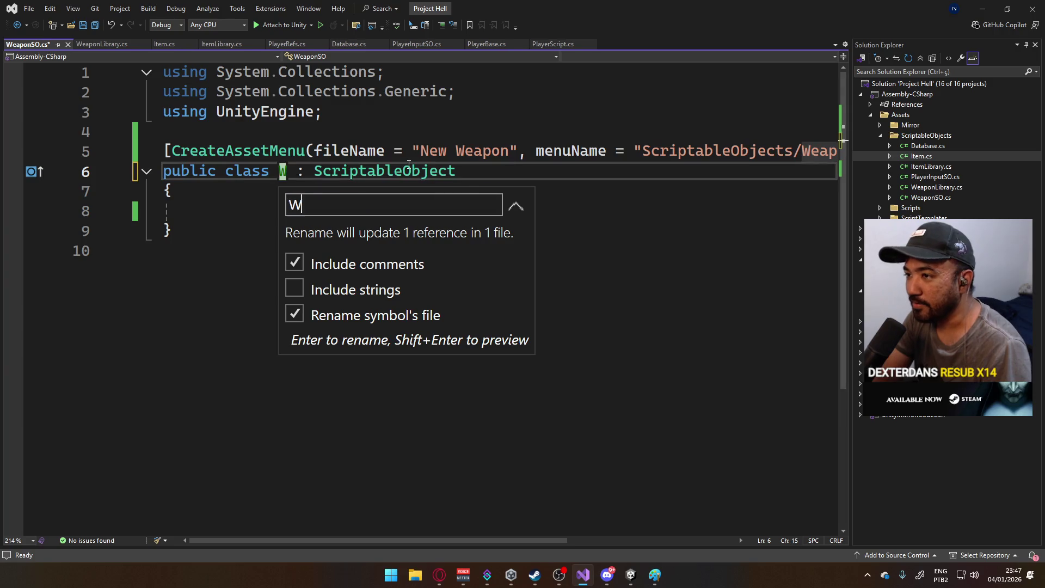
{"action": "key", "text": "Return"}
{"action": "key", "text": "ctrl+s"}
- Check the WeaponLibrary, Item, ItemLibrary, PlayerRefs and Database scripts, then return to Unity to recompile
{"action": "left_click", "coordinate": [123, 46]}
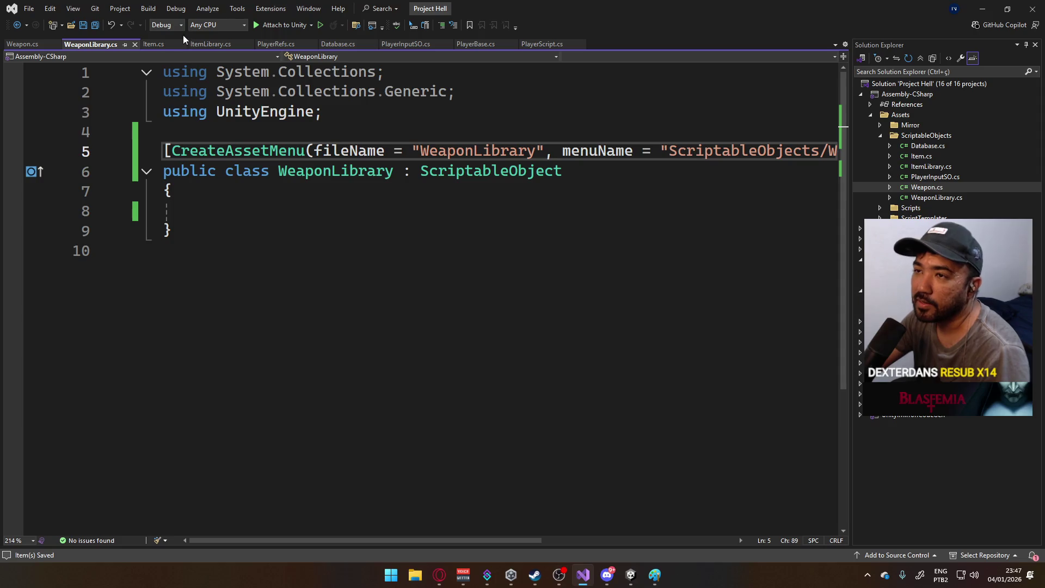
{"action": "left_click", "coordinate": [159, 44]}
{"action": "left_click", "coordinate": [211, 45]}
{"action": "left_click", "coordinate": [274, 44]}
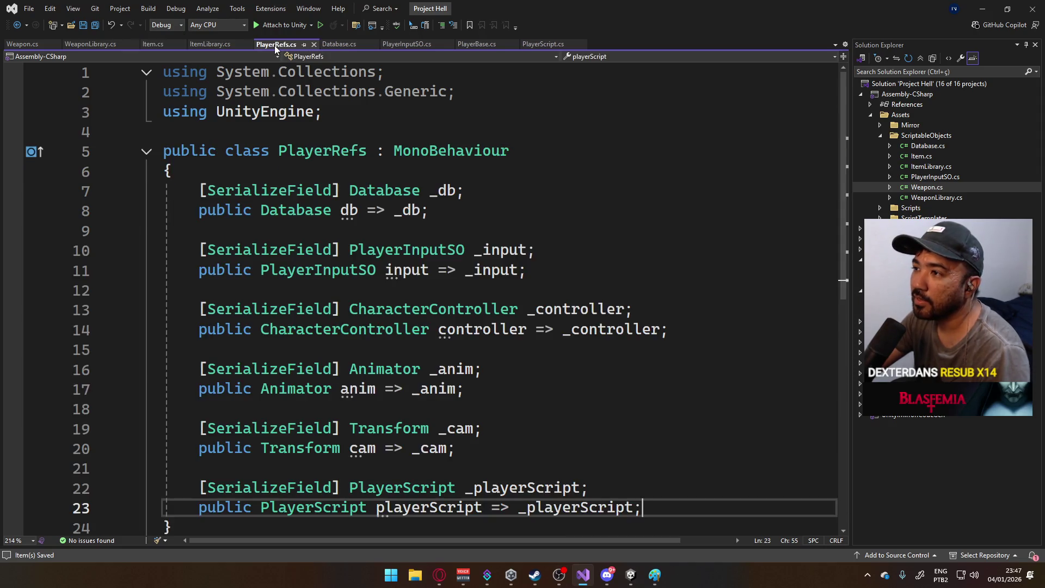
{"action": "left_click", "coordinate": [339, 45]}
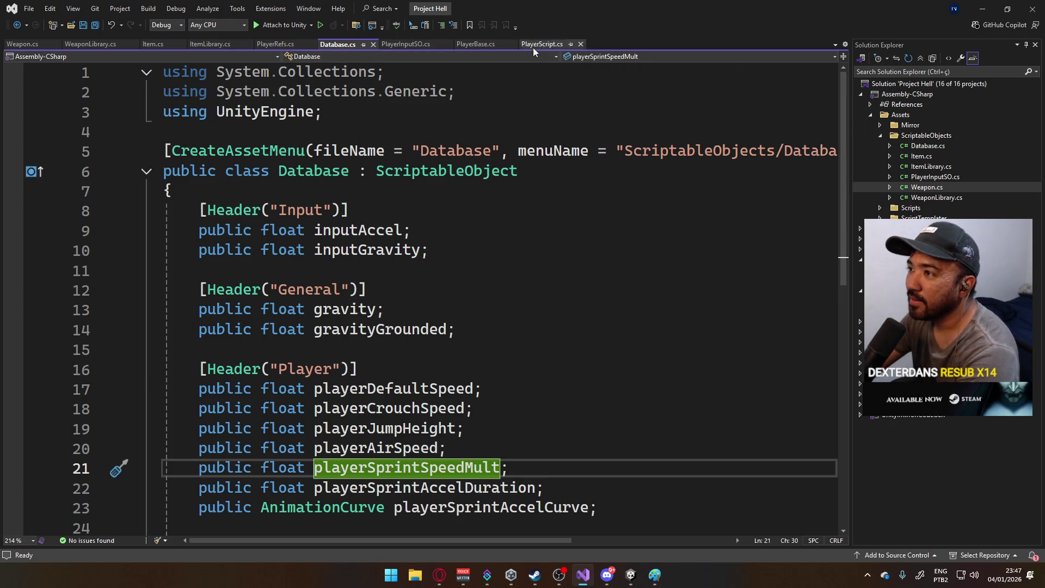
{"action": "left_click", "coordinate": [631, 575]}
{"action": "mouse_move", "coordinate": [607, 575]}
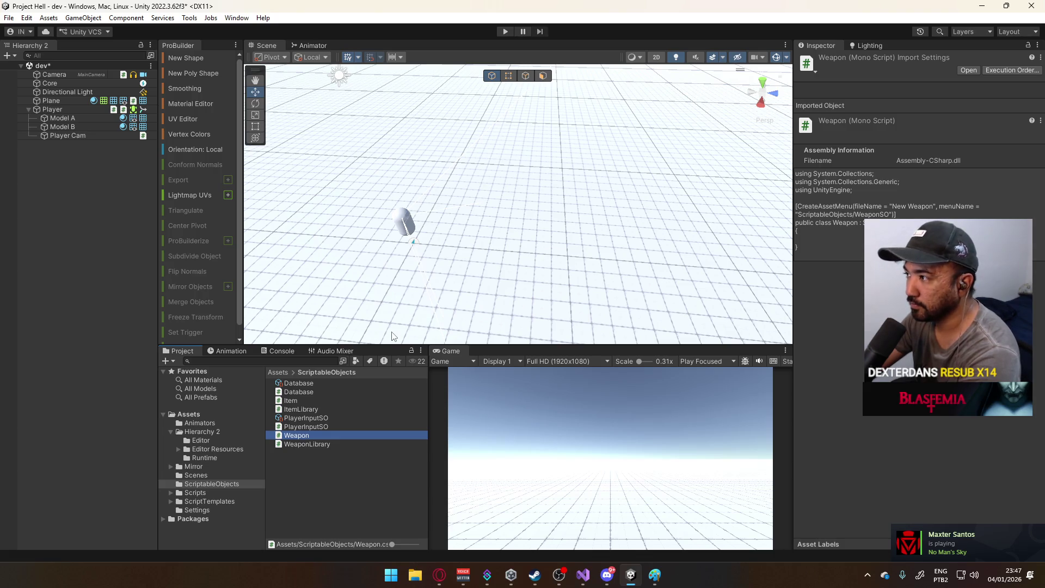
- Select several scripts, reveal the ScriptableObjects folder in File Explorer, then close Explorer
{"action": "left_click", "coordinate": [314, 445]}
{"action": "left_click", "coordinate": [310, 434]}
{"action": "left_click", "coordinate": [312, 425]}
{"action": "left_click", "coordinate": [312, 409]}
{"action": "left_click", "coordinate": [311, 401]}
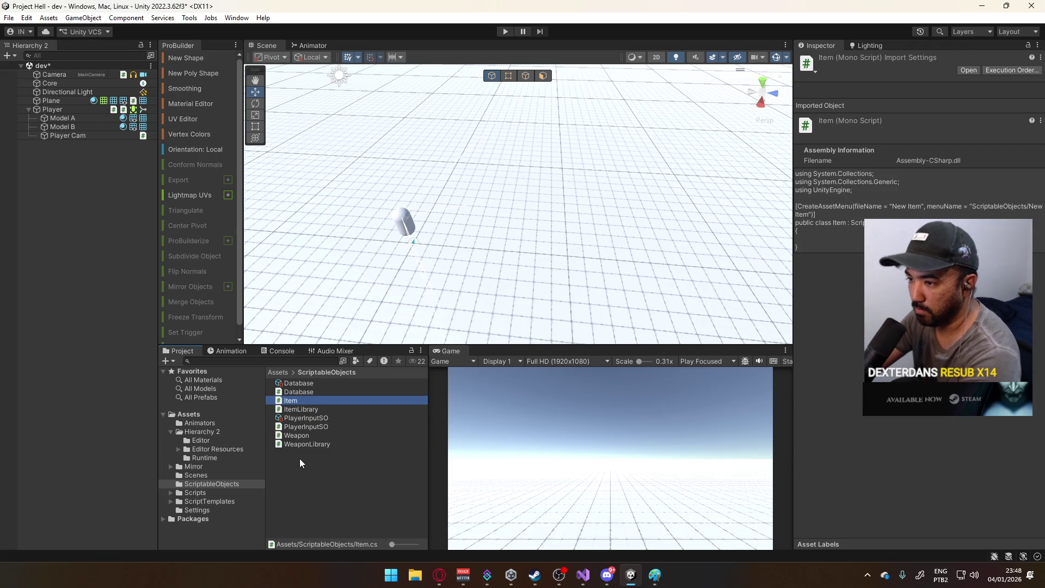
{"action": "right_click", "coordinate": [299, 473]}
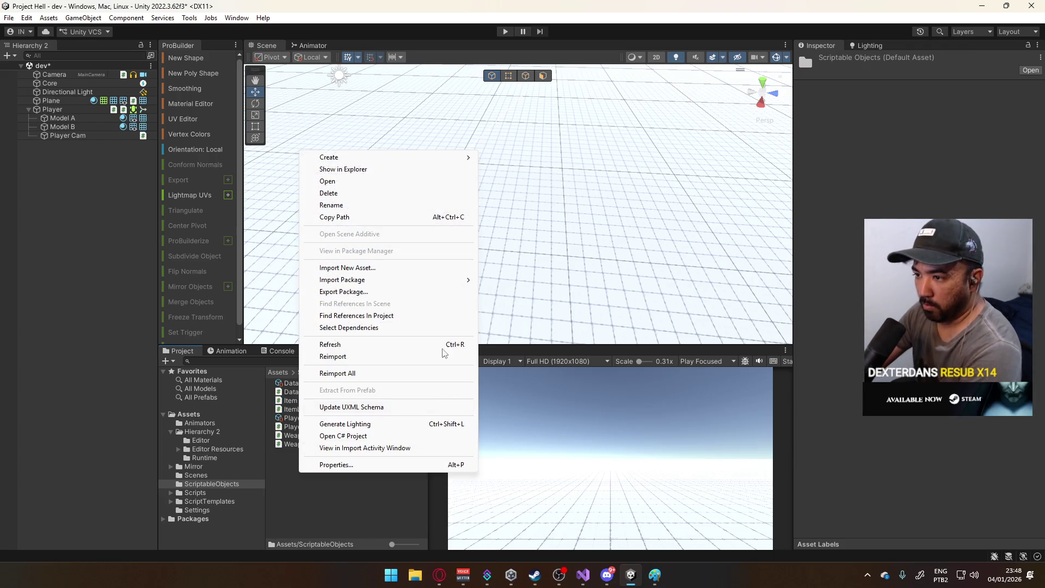
{"action": "left_click", "coordinate": [378, 169]}
{"action": "left_click", "coordinate": [924, 146]}
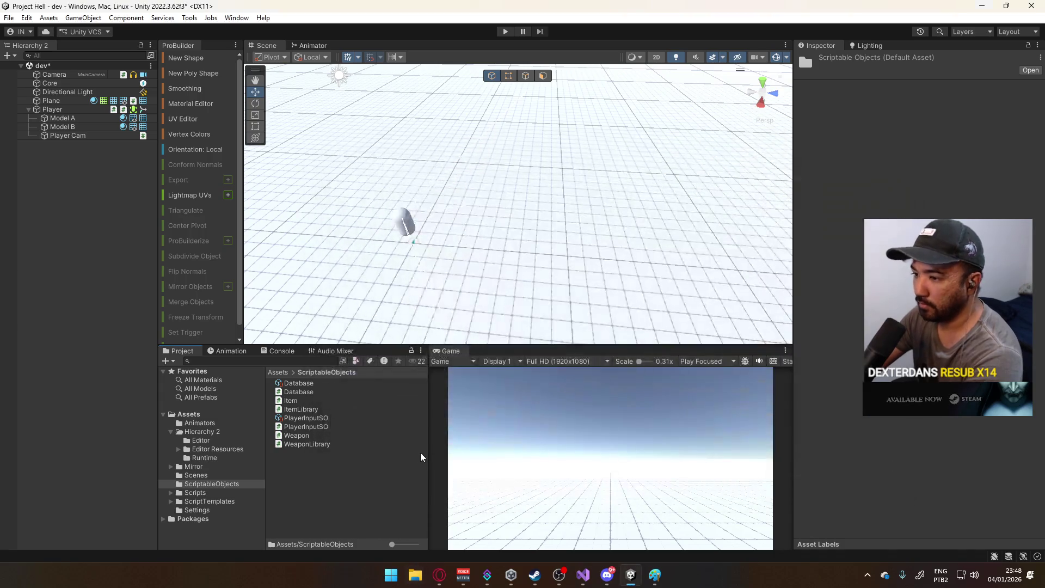
- Create a new folder named Sources inside ScriptableObjects
{"action": "right_click", "coordinate": [345, 475]}
{"action": "mouse_move", "coordinate": [467, 154]}
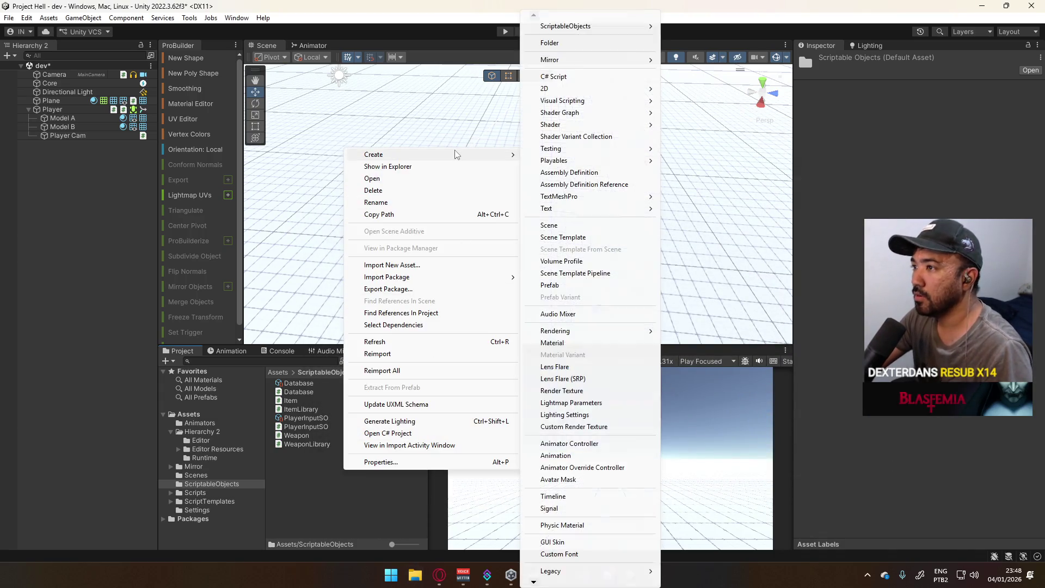
{"action": "left_click", "coordinate": [607, 44]}
{"action": "type", "text": "S"}
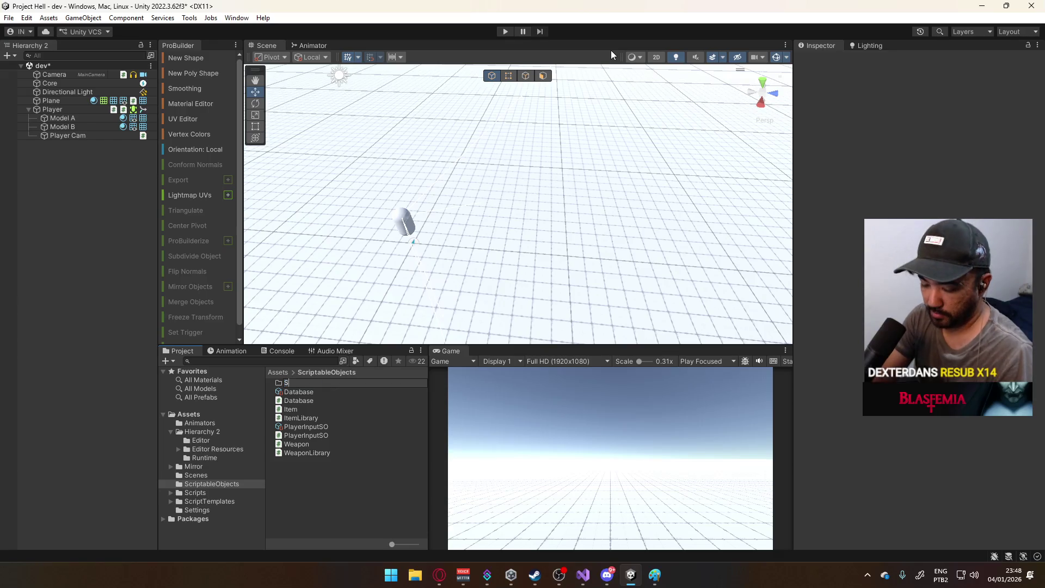
{"action": "type", "text": "ources"}
{"action": "key", "text": "Return"}
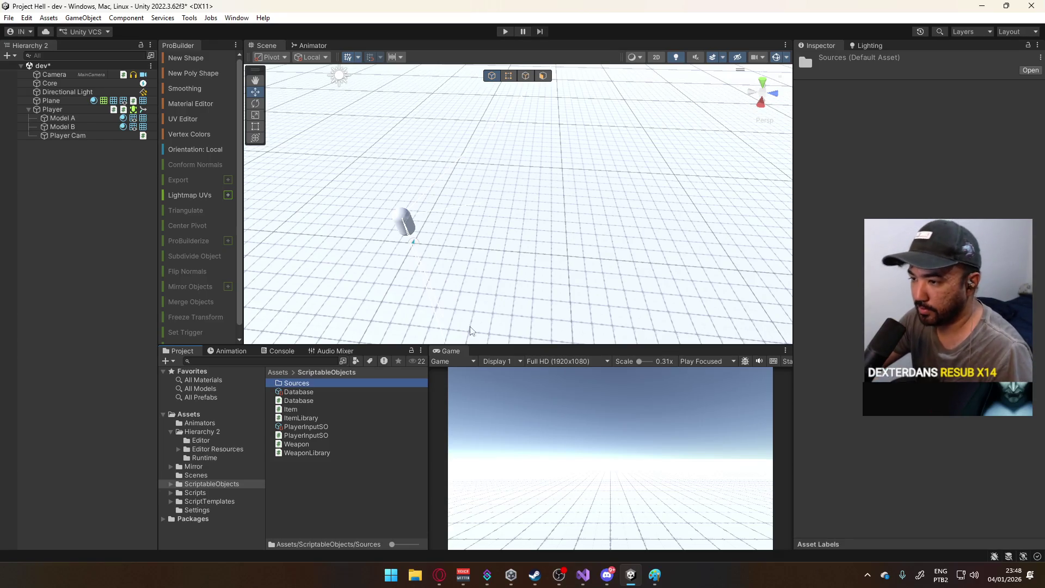
- Move WeaponLibrary, Weapon, PlayerInputSO, ItemLibrary, Item and Database scripts into Sources
{"action": "left_click", "coordinate": [312, 450]}
{"action": "left_click", "coordinate": [311, 442], "text": "ctrl"}
{"action": "left_click", "coordinate": [319, 434], "text": "ctrl"}
{"action": "left_click", "coordinate": [322, 418], "text": "ctrl"}
{"action": "left_click", "coordinate": [303, 409], "text": "ctrl"}
{"action": "left_click", "coordinate": [302, 400], "text": "ctrl"}
{"action": "left_click_drag", "start_coordinate": [302, 400], "coordinate": [307, 385]}
- Browse the ScriptableObjects asset creation menu without creating anything, then return to Visual Studio
{"action": "right_click", "coordinate": [300, 423]}
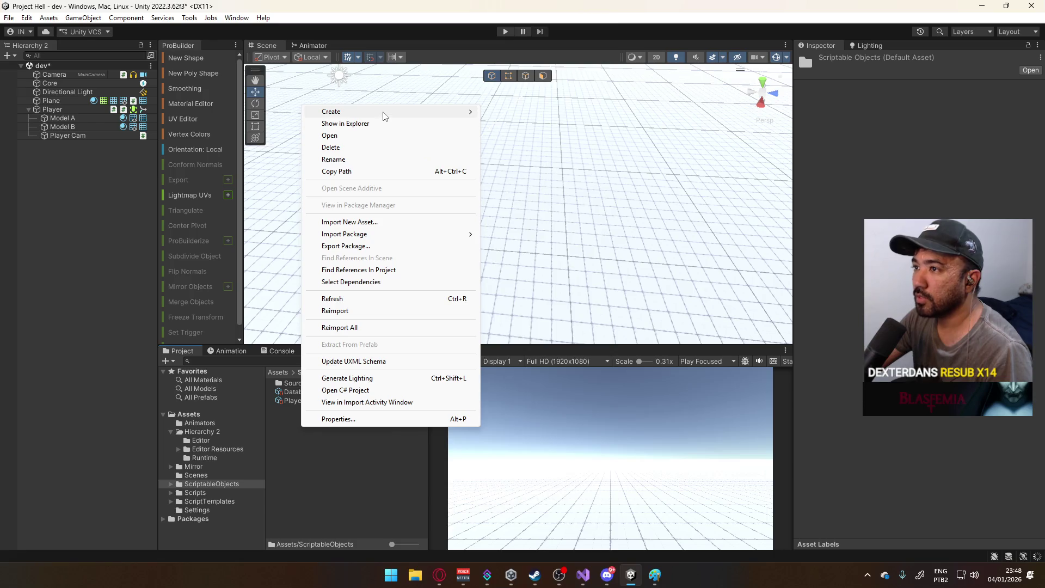
{"action": "mouse_move", "coordinate": [385, 116]}
{"action": "mouse_move", "coordinate": [534, 64]}
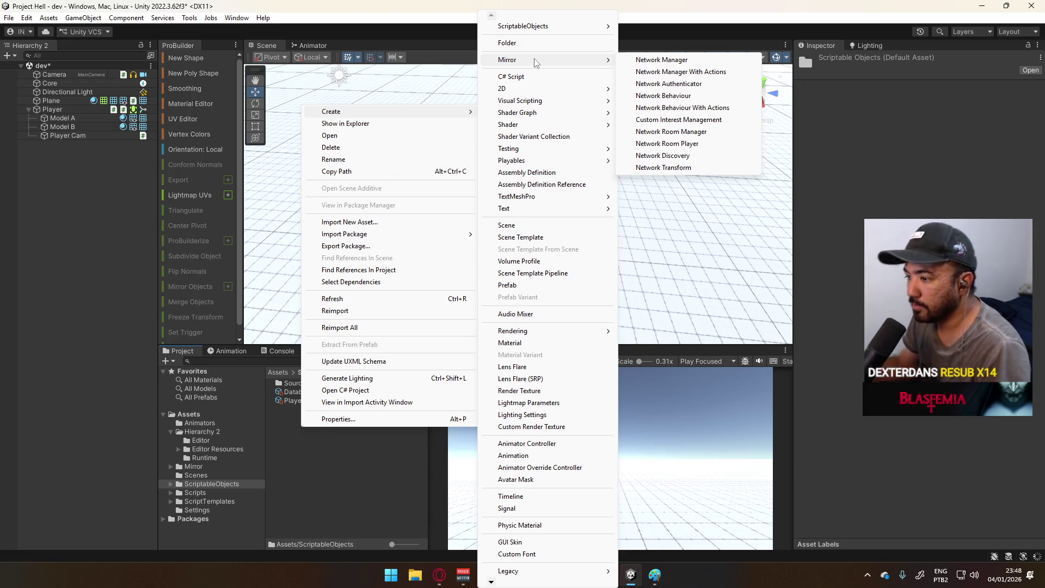
{"action": "left_click", "coordinate": [680, 108]}
{"action": "left_click", "coordinate": [582, 585]}
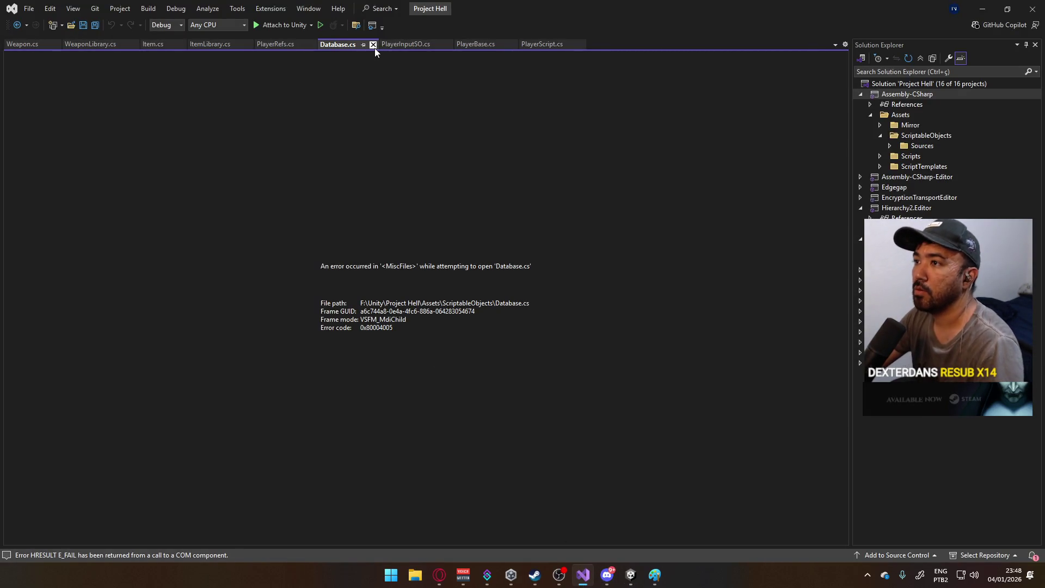
- Start a build and close the Database.cs tab that fails to open
{"action": "key", "text": "ctrl+shift+b"}
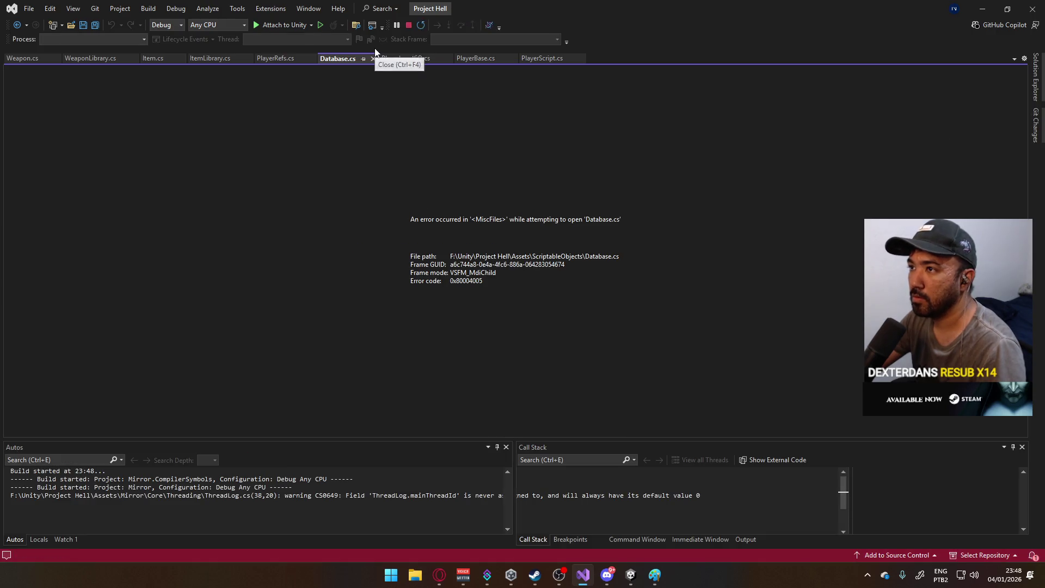
{"action": "right_click", "coordinate": [355, 57]}
{"action": "left_click", "coordinate": [379, 26]}
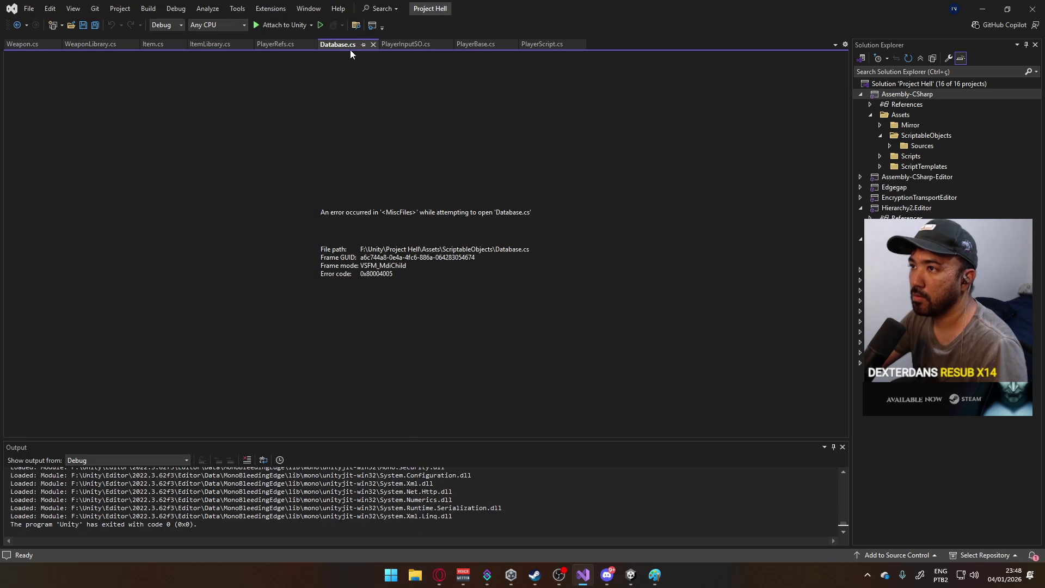
{"action": "right_click", "coordinate": [344, 46]}
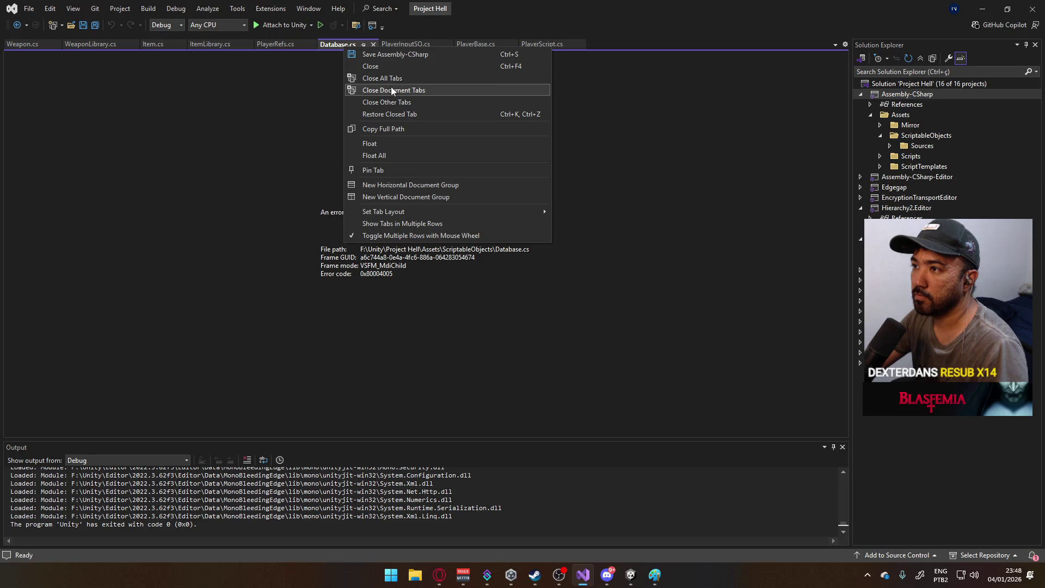
{"action": "key", "text": "Escape"}
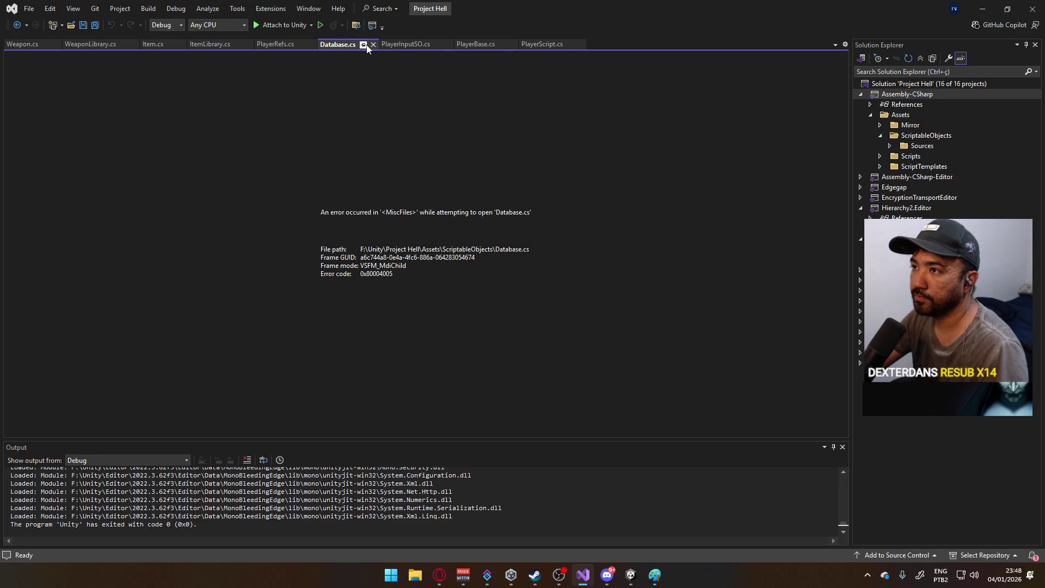
{"action": "left_click", "coordinate": [373, 44]}
- Close all tabs except PlayerInputSO.cs, then close that last tab too
{"action": "right_click", "coordinate": [340, 44]}
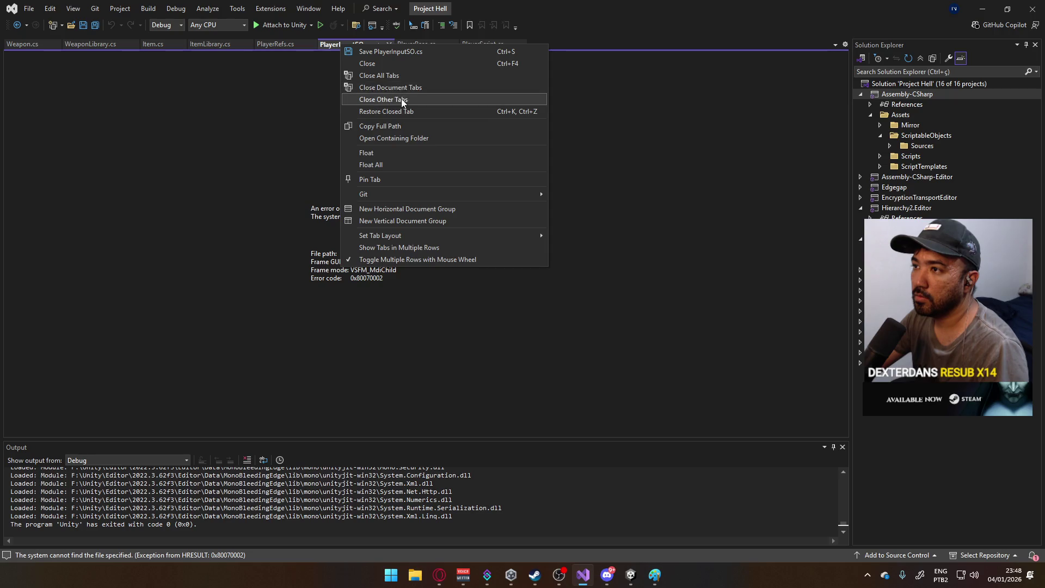
{"action": "left_click", "coordinate": [401, 98]}
{"action": "middle_click", "coordinate": [87, 47]}
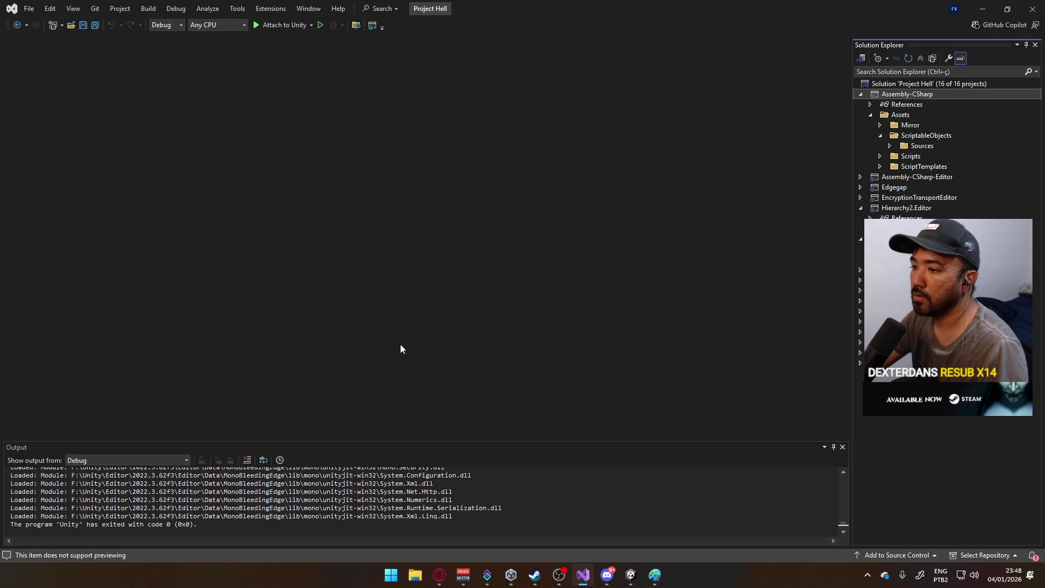
- Attach the debugger without switching Unity to debug mode, and open Item from ScriptableObjects/Sources
{"action": "key", "text": "F5"}
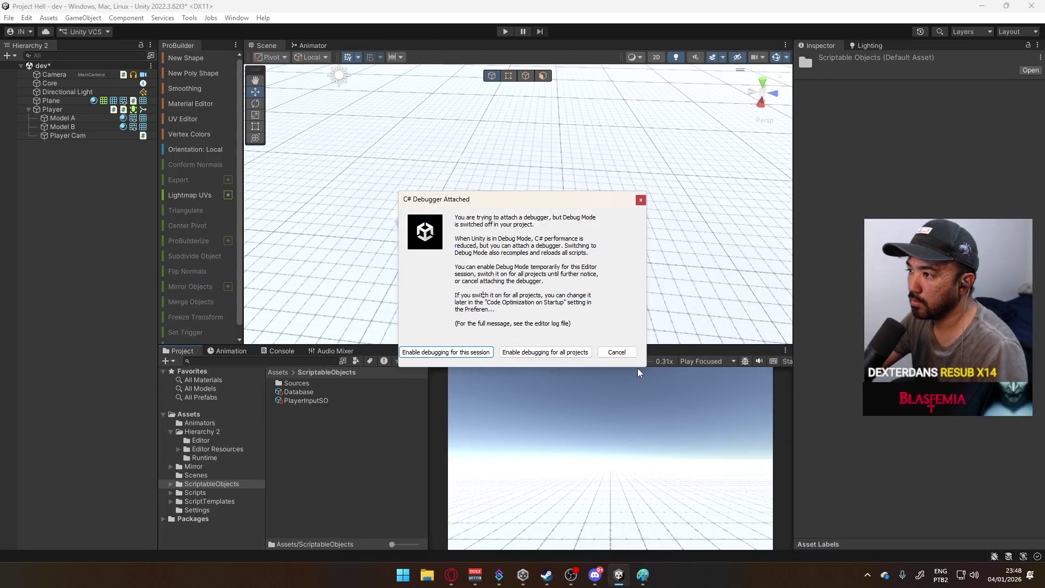
{"action": "left_click", "coordinate": [617, 352]}
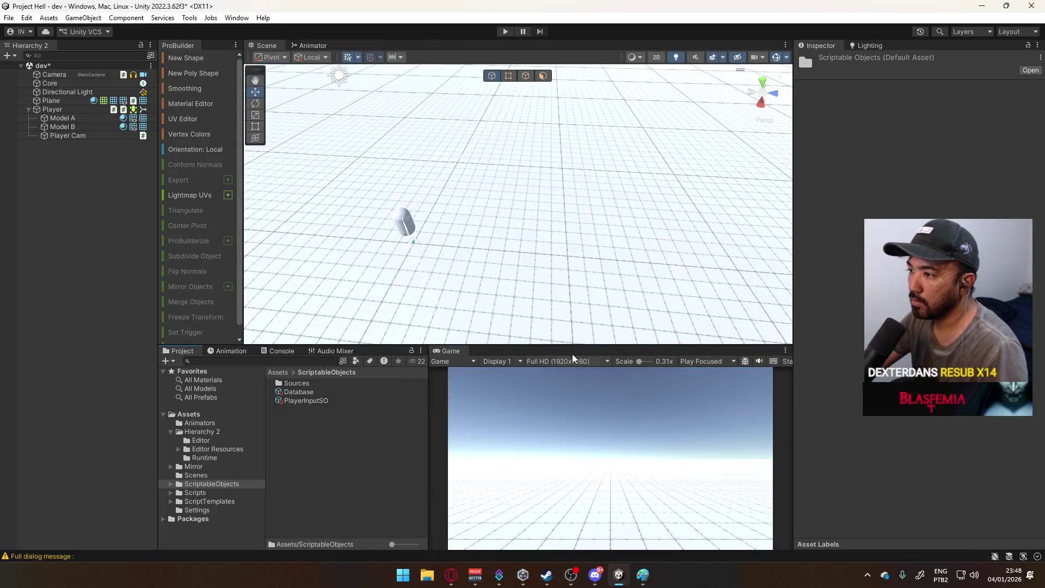
{"action": "double_click", "coordinate": [288, 384]}
{"action": "double_click", "coordinate": [304, 392]}
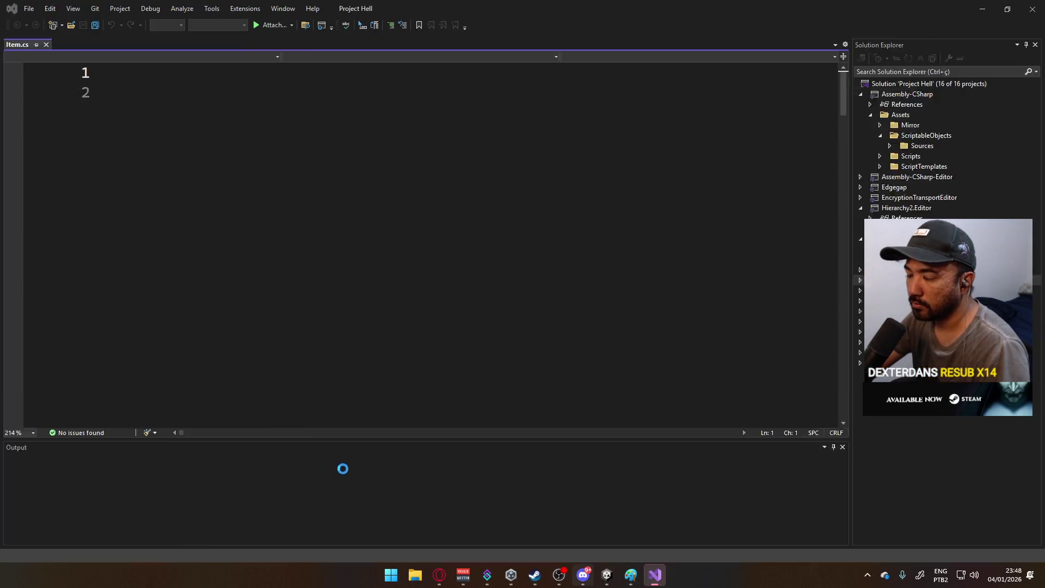
- Glance at Unity and the Paint sketch, click into the empty Item class body, then return to Unity
{"action": "key", "text": "alt+Tab"}
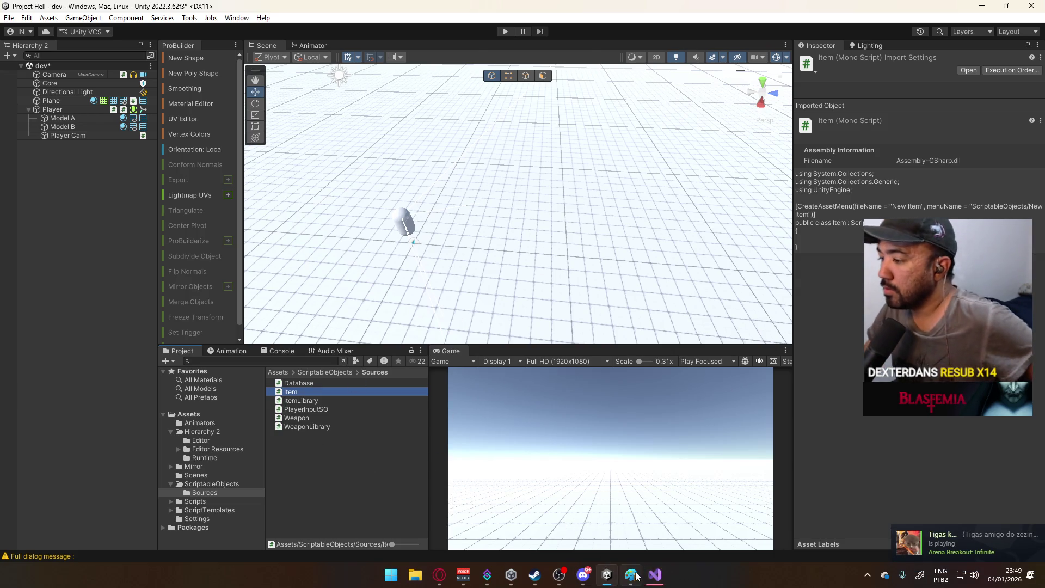
{"action": "key", "text": "alt+Tab"}
{"action": "left_click", "coordinate": [655, 575]}
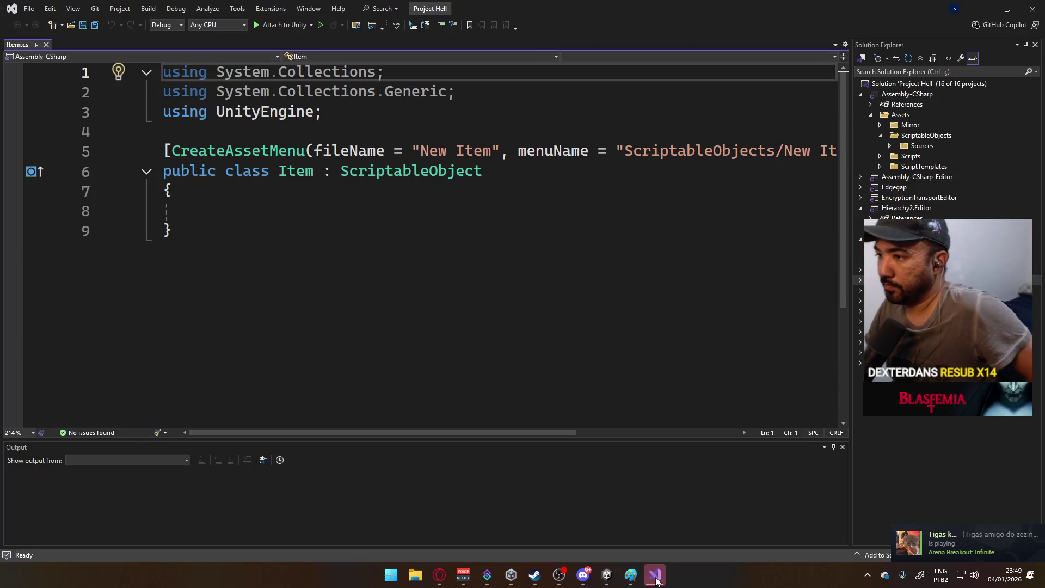
{"action": "left_click", "coordinate": [461, 216]}
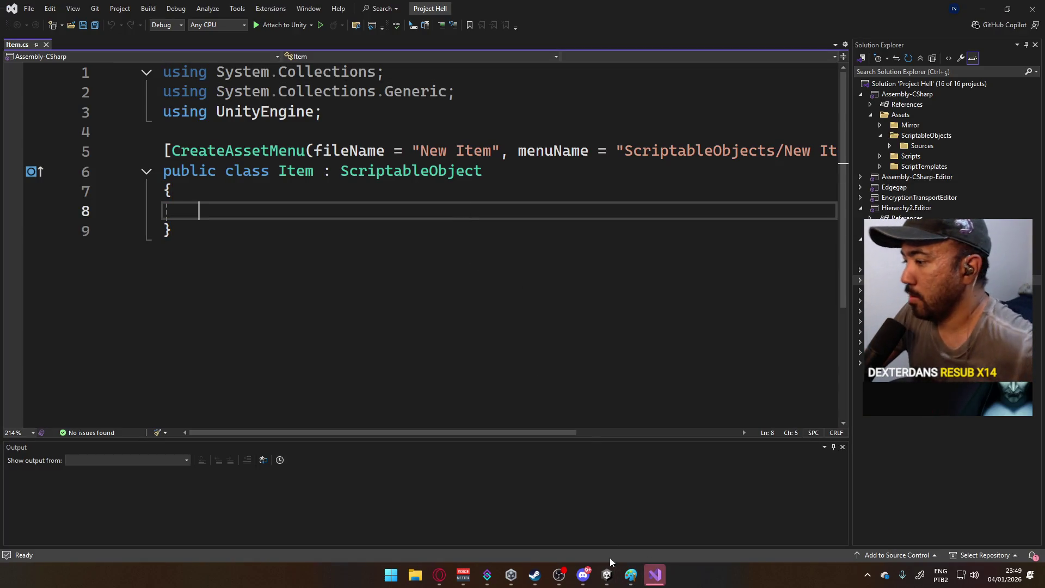
{"action": "left_click", "coordinate": [607, 575]}
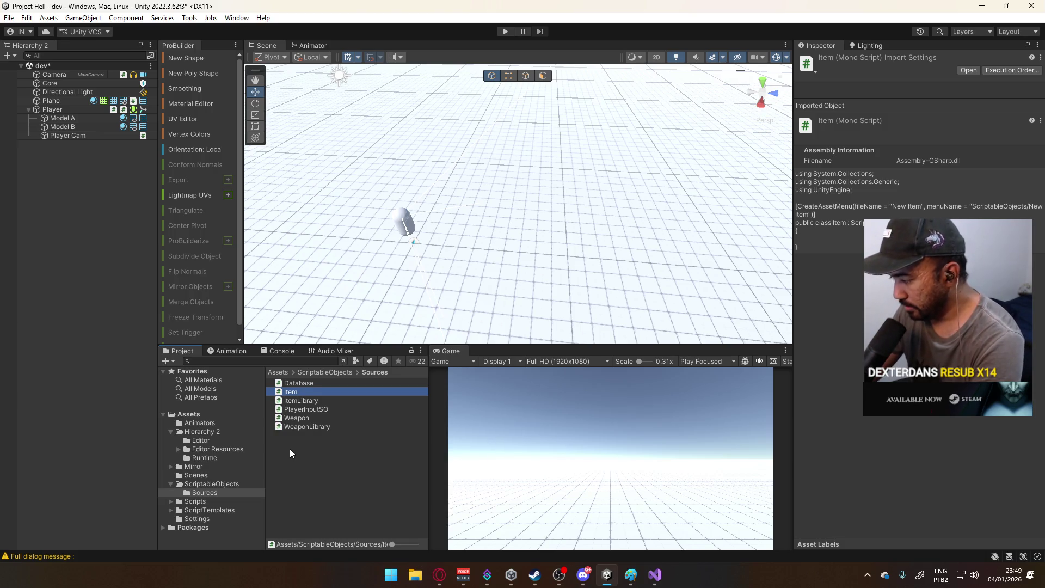
- Browse the asset creation menu in Sources, dismiss it, and go back to Visual Studio
{"action": "right_click", "coordinate": [293, 470]}
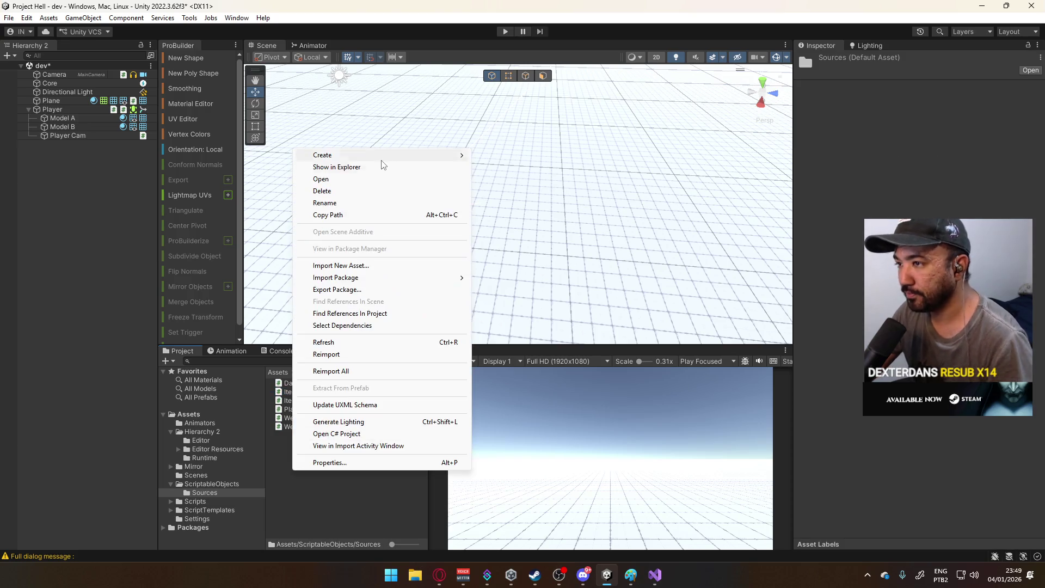
{"action": "mouse_move", "coordinate": [383, 156]}
{"action": "mouse_move", "coordinate": [580, 27]}
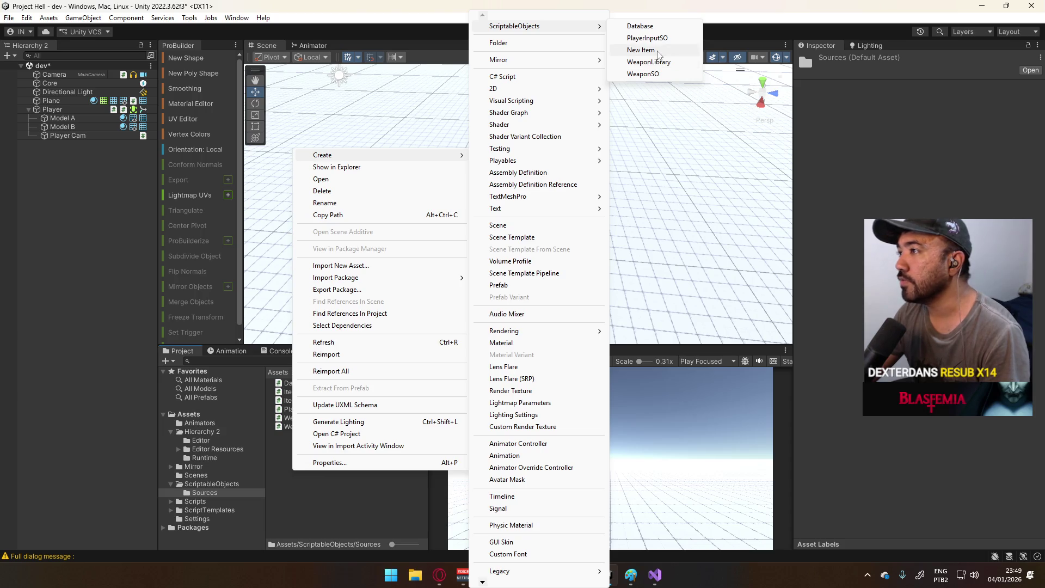
{"action": "key", "text": "Escape"}
{"action": "key", "text": "Escape"}
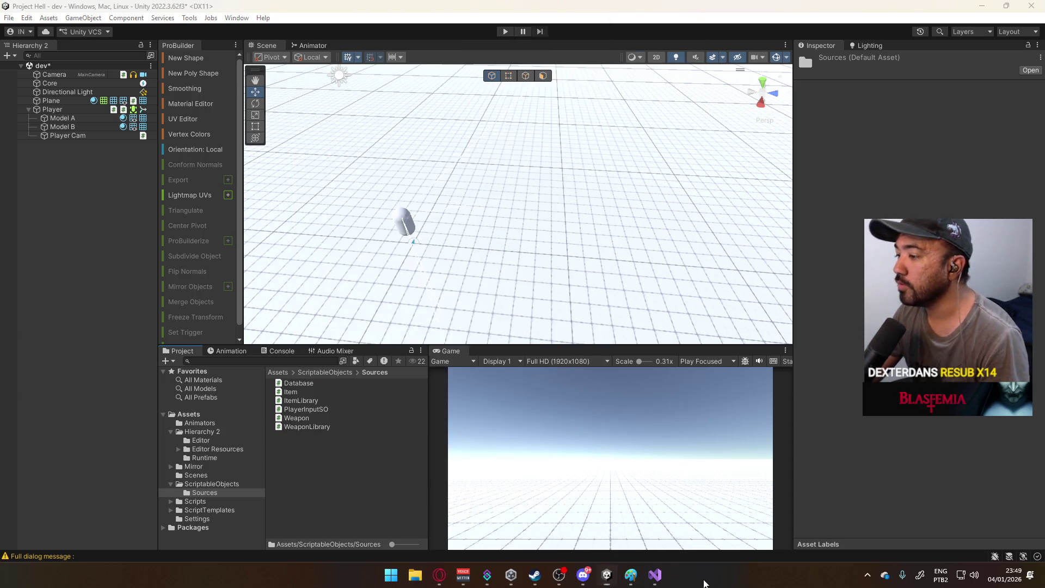
{"action": "key", "text": "alt+Tab"}
{"action": "key", "text": "alt+Tab"}
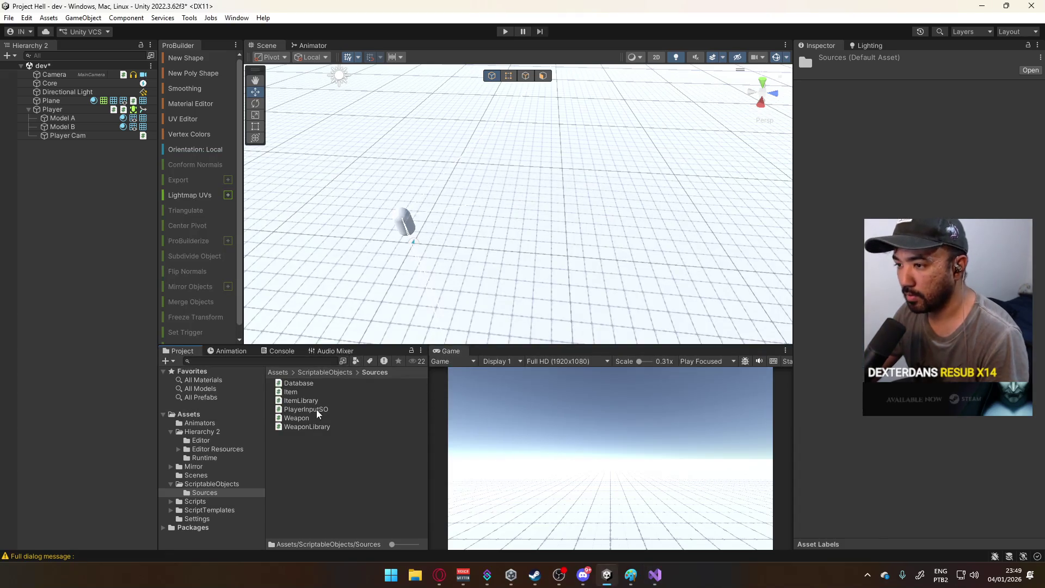
- In Weapon.cs, replace WeaponSO in the menuName with 'New Weapon', save, and return to Unity
{"action": "double_click", "coordinate": [309, 419]}
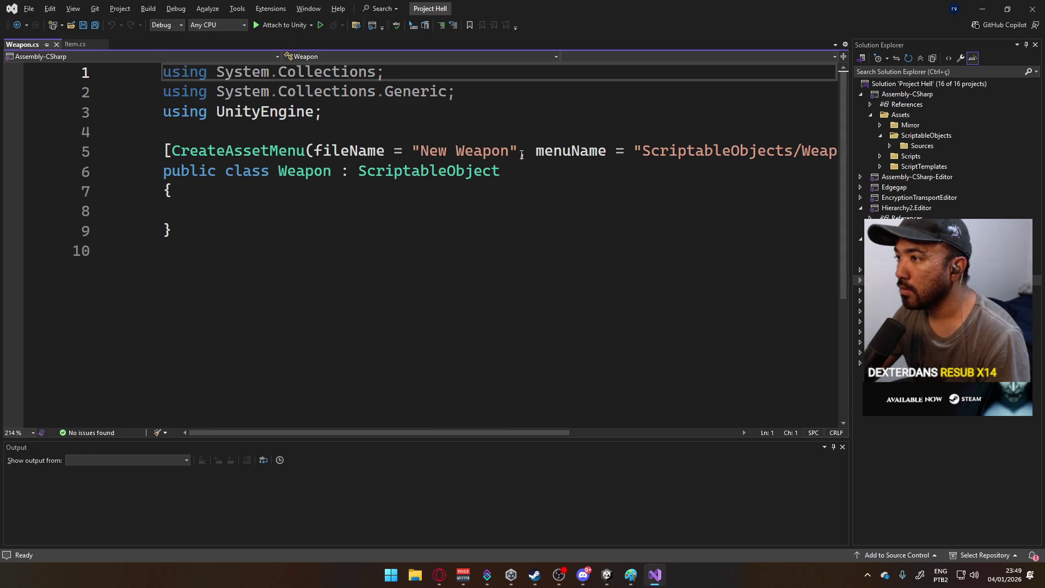
{"action": "scroll", "coordinate": [451, 422], "scroll_direction": "right", "scroll_amount": 6}
{"action": "scroll", "coordinate": [634, 413], "scroll_direction": "left", "scroll_amount": 3}
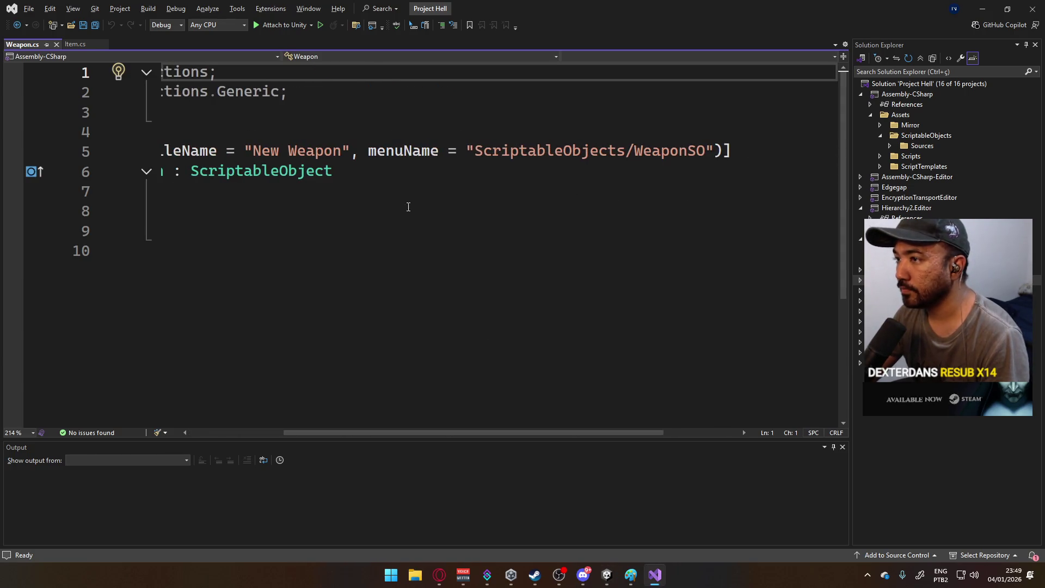
{"action": "left_click_drag", "start_coordinate": [337, 151], "coordinate": [254, 154]}
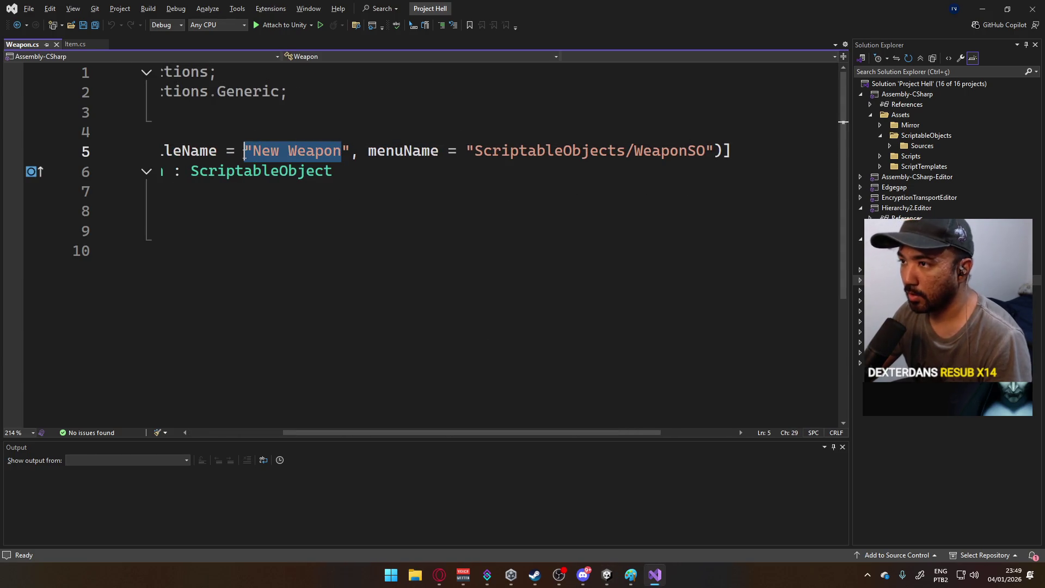
{"action": "key", "text": "ctrl+c"}
{"action": "double_click", "coordinate": [639, 147]}
{"action": "key", "text": "ctrl+v"}
{"action": "key", "text": "ctrl+s"}
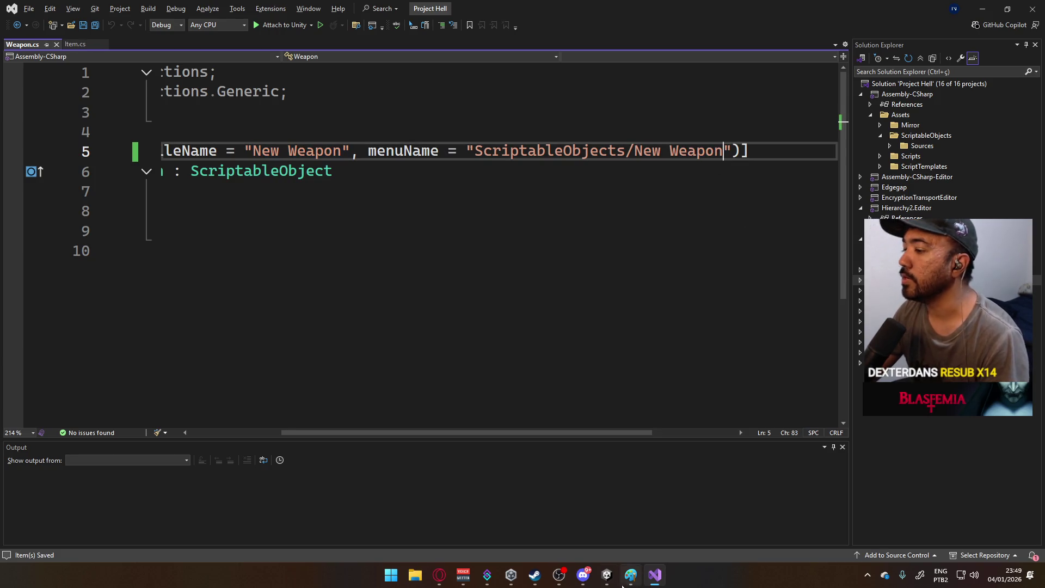
{"action": "left_click", "coordinate": [630, 576]}
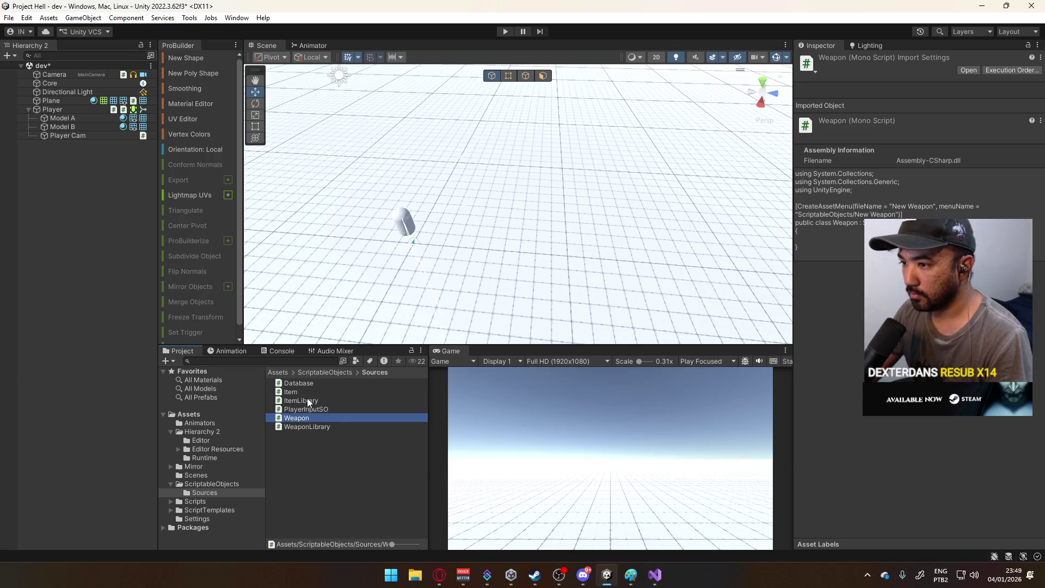
- Create two Weapon assets in Sources named SMG and Pistol
{"action": "right_click", "coordinate": [296, 442]}
{"action": "mouse_move", "coordinate": [390, 136]}
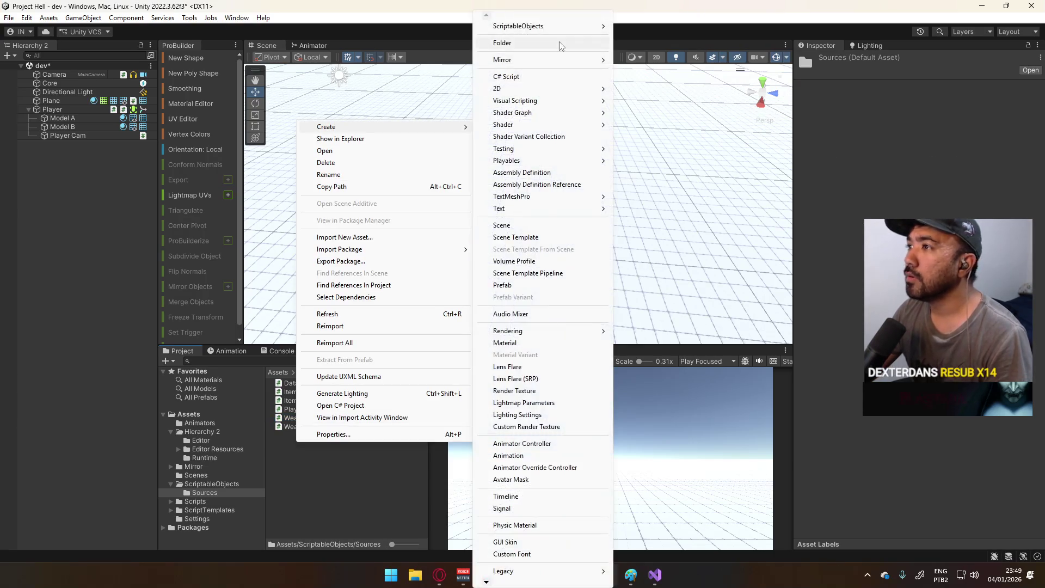
{"action": "left_click", "coordinate": [651, 74]}
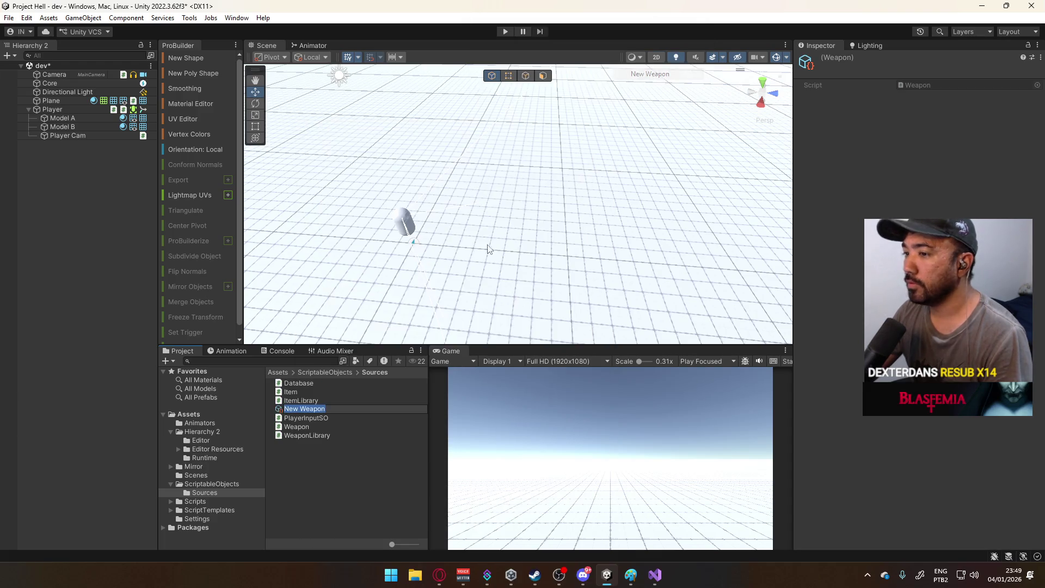
{"action": "type", "text": "SMG"}
{"action": "key", "text": "Return"}
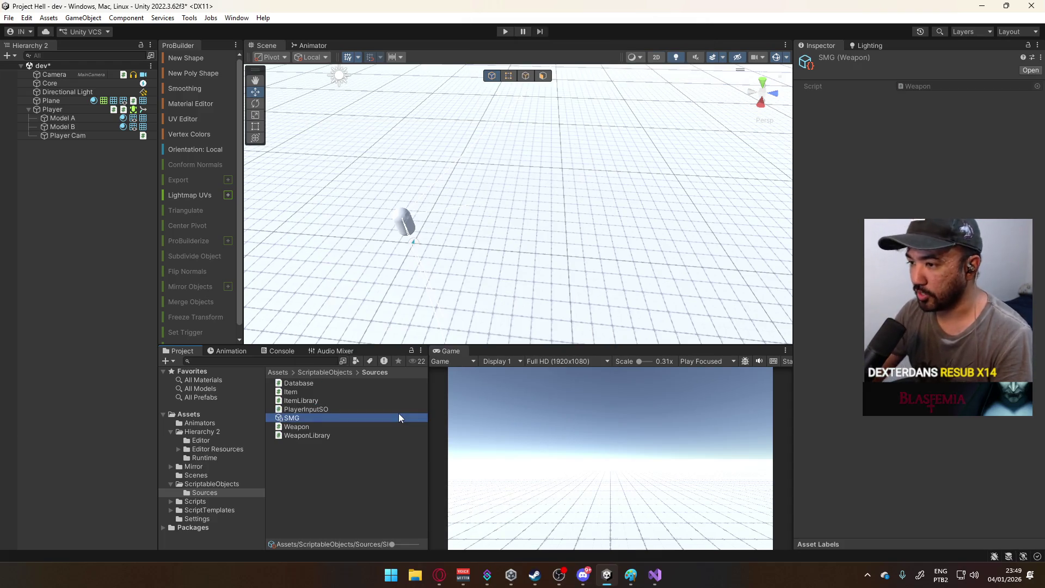
{"action": "right_click", "coordinate": [355, 469]}
{"action": "mouse_move", "coordinate": [414, 150]}
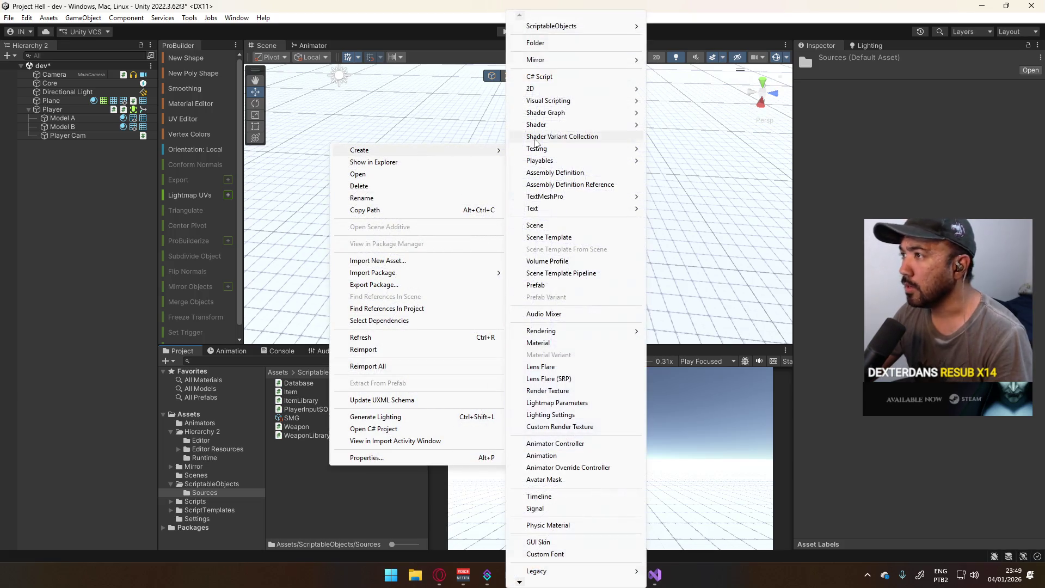
{"action": "mouse_move", "coordinate": [588, 30]}
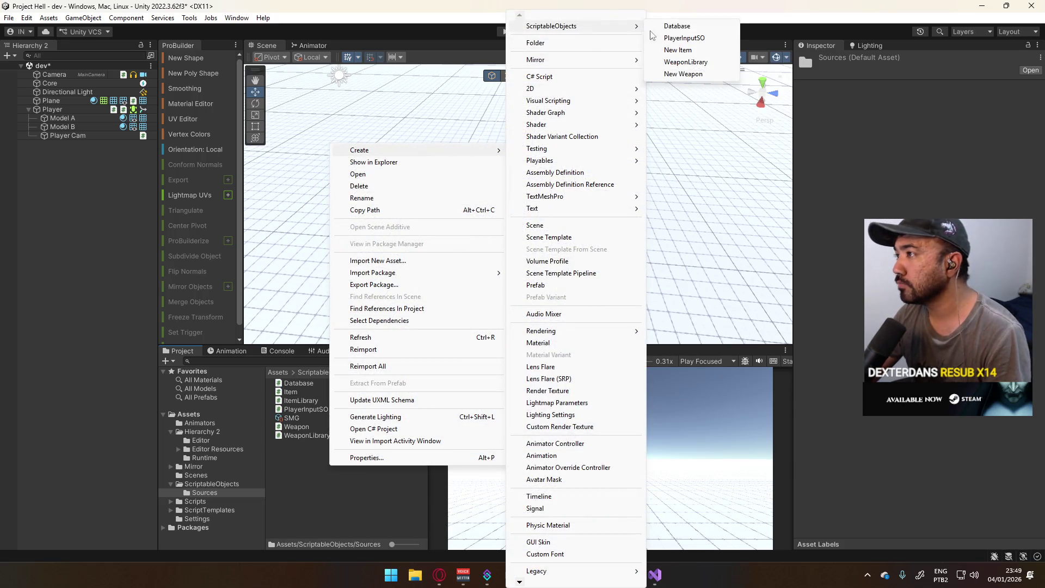
{"action": "left_click", "coordinate": [681, 75]}
{"action": "type", "text": "Pi"}
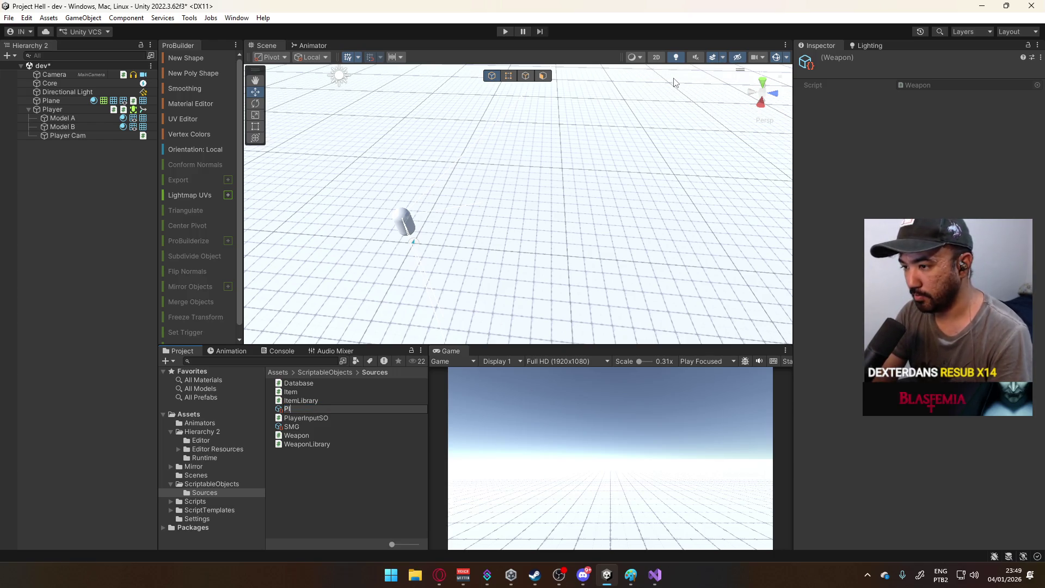
{"action": "type", "text": "stol"}
{"action": "key", "text": "Return"}
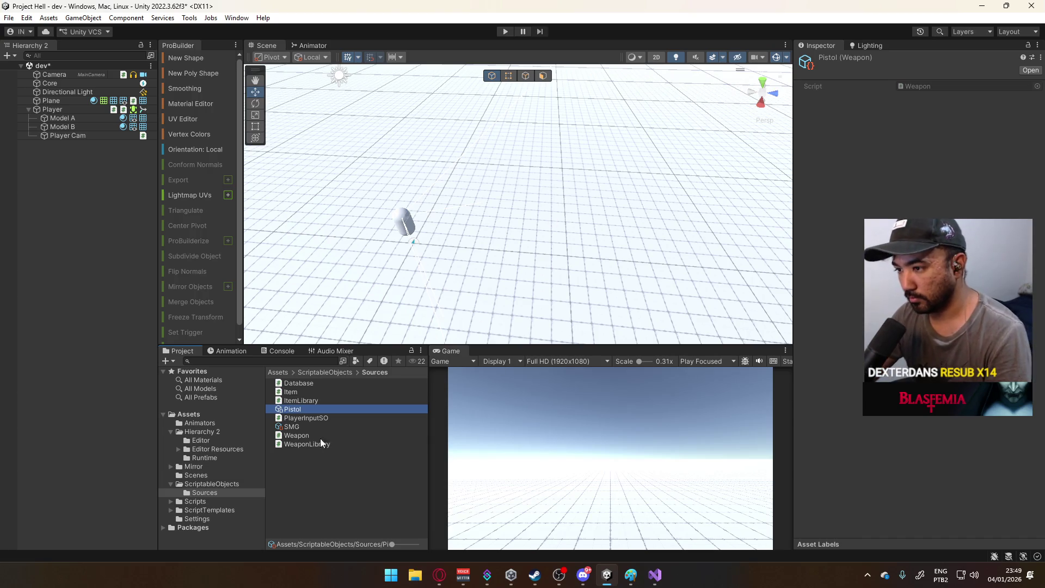
- Create a new folder inside Sources
{"action": "right_click", "coordinate": [304, 466]}
{"action": "mouse_move", "coordinate": [409, 152]}
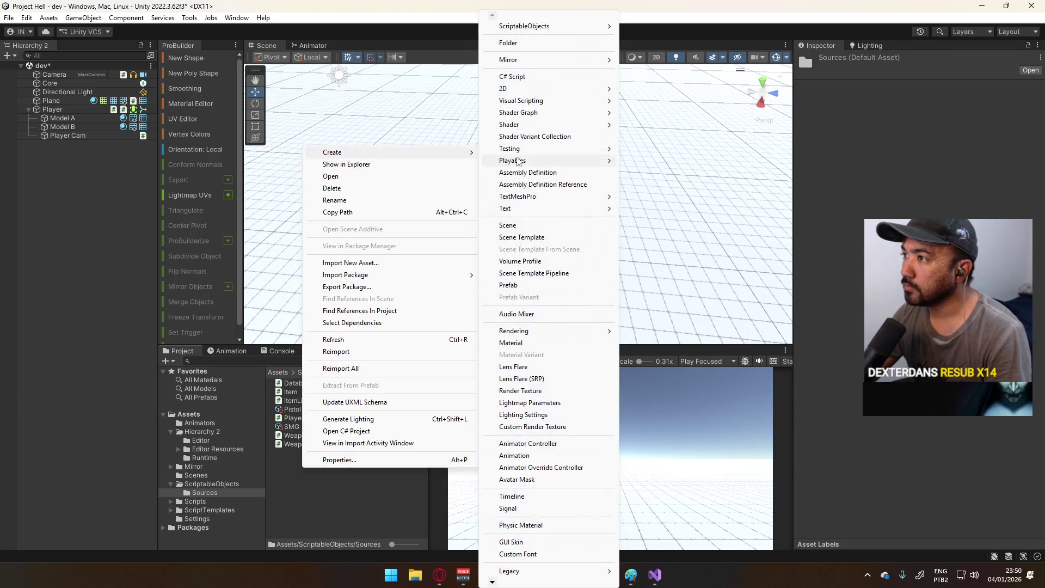
{"action": "left_click", "coordinate": [551, 43]}
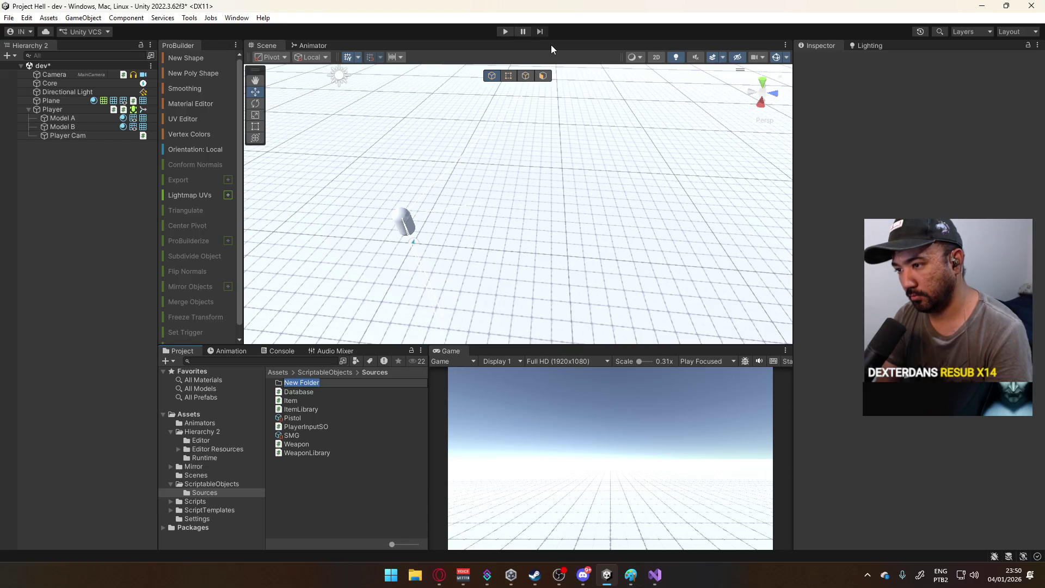
- Name the new folder Weapons and move the Pistol and SMG assets into it
{"action": "type", "text": "Weapon"}
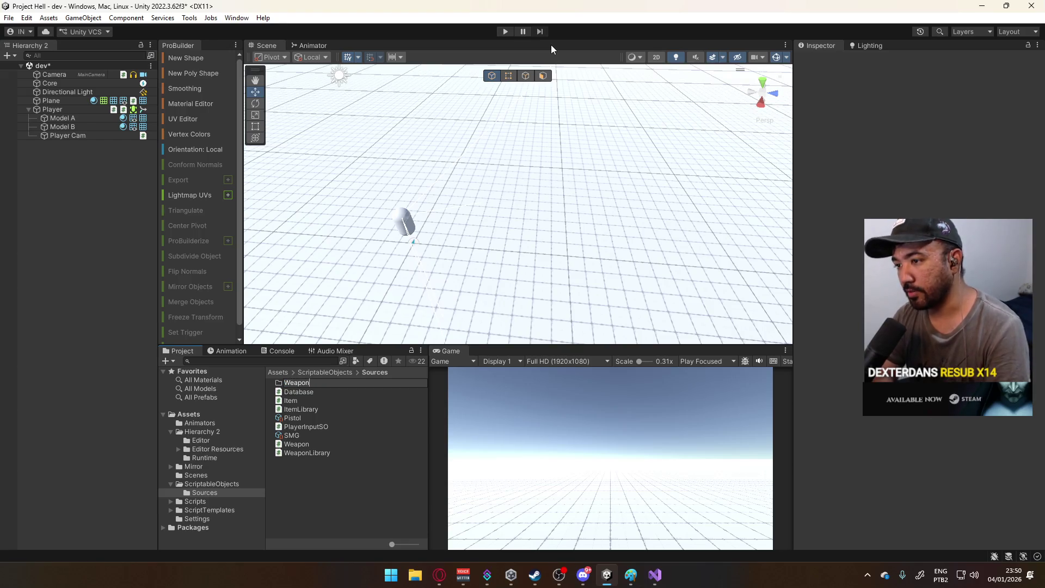
{"action": "type", "text": "s"}
{"action": "key", "text": "Return"}
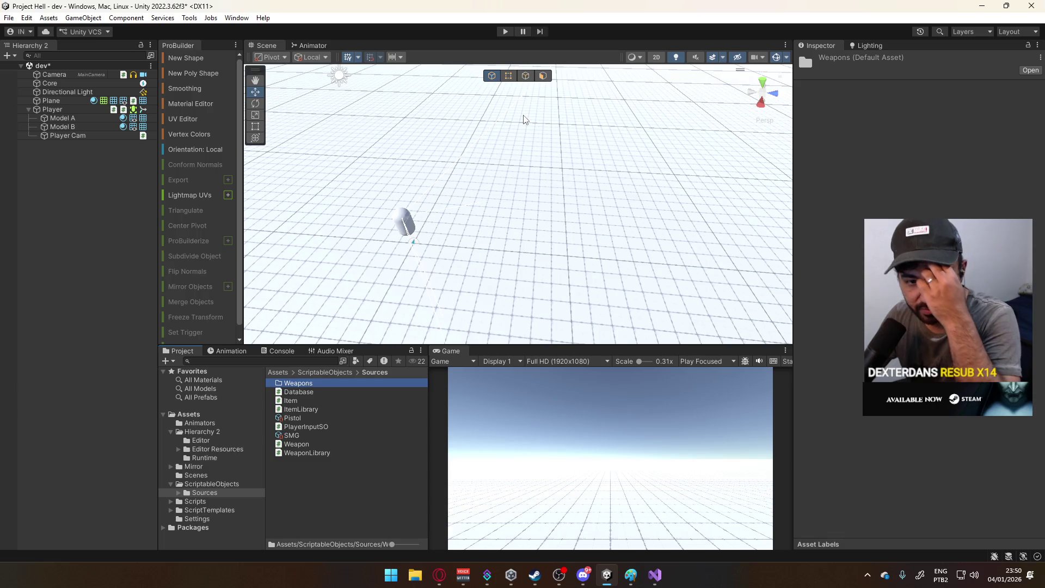
{"action": "left_click", "coordinate": [290, 435]}
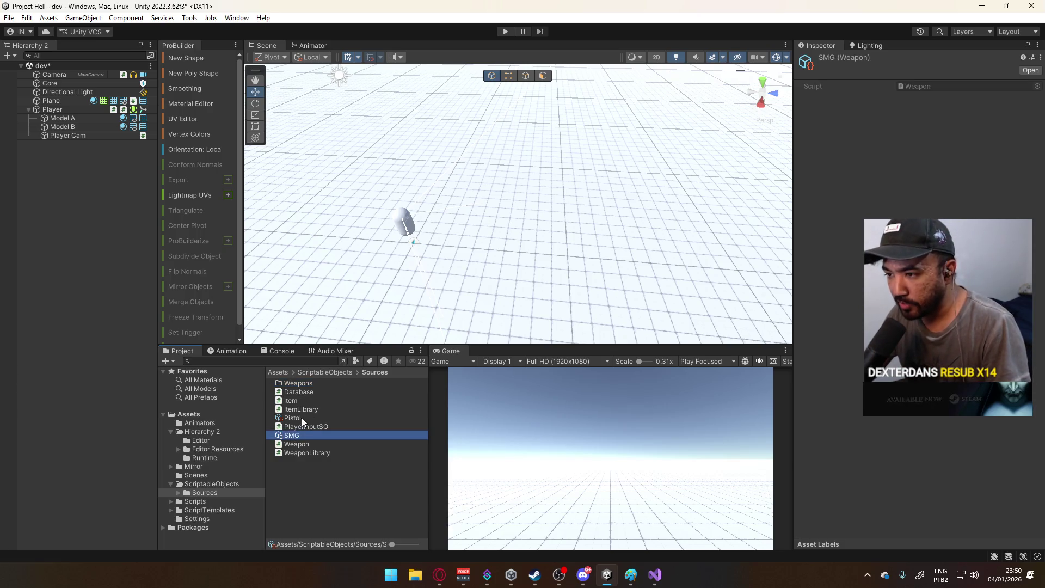
{"action": "left_click", "coordinate": [292, 418], "text": "ctrl"}
{"action": "left_click_drag", "start_coordinate": [293, 418], "coordinate": [299, 383]}
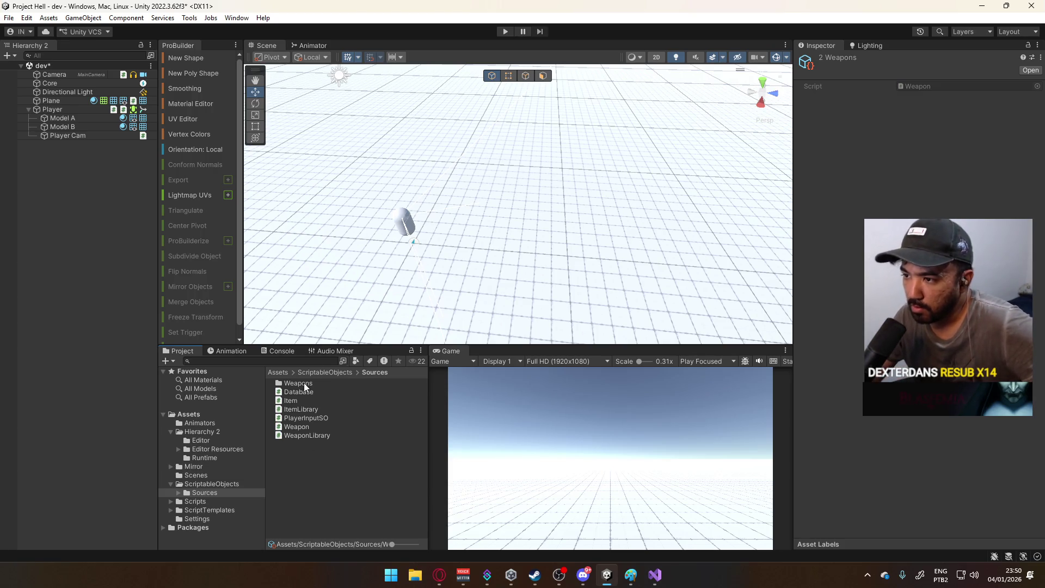
- Dismiss the folder's asset options, open Weapons, then go back to ScriptableObjects
{"action": "right_click", "coordinate": [309, 452]}
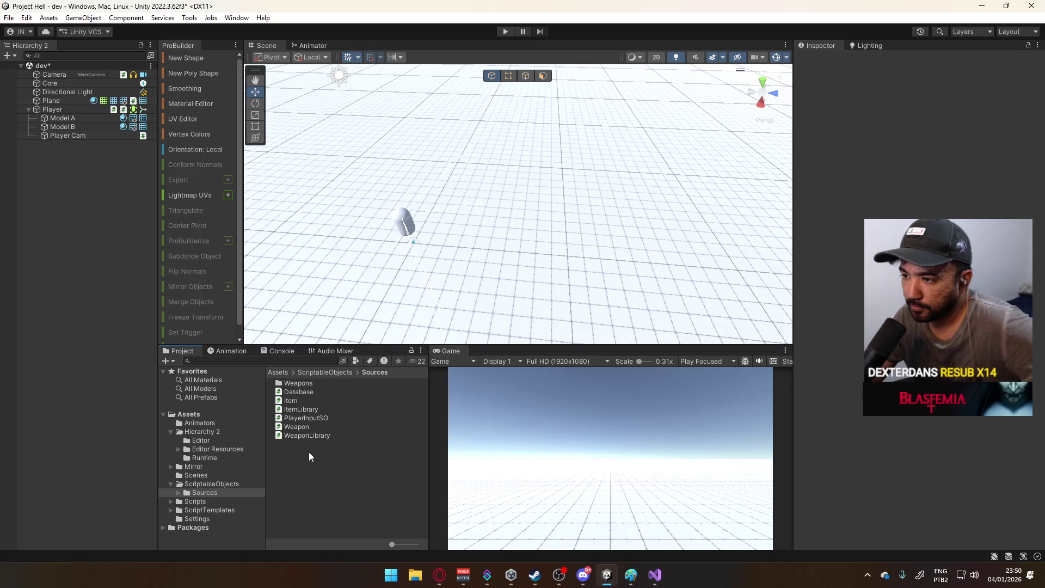
{"action": "mouse_move", "coordinate": [356, 138]}
{"action": "left_click", "coordinate": [303, 478]}
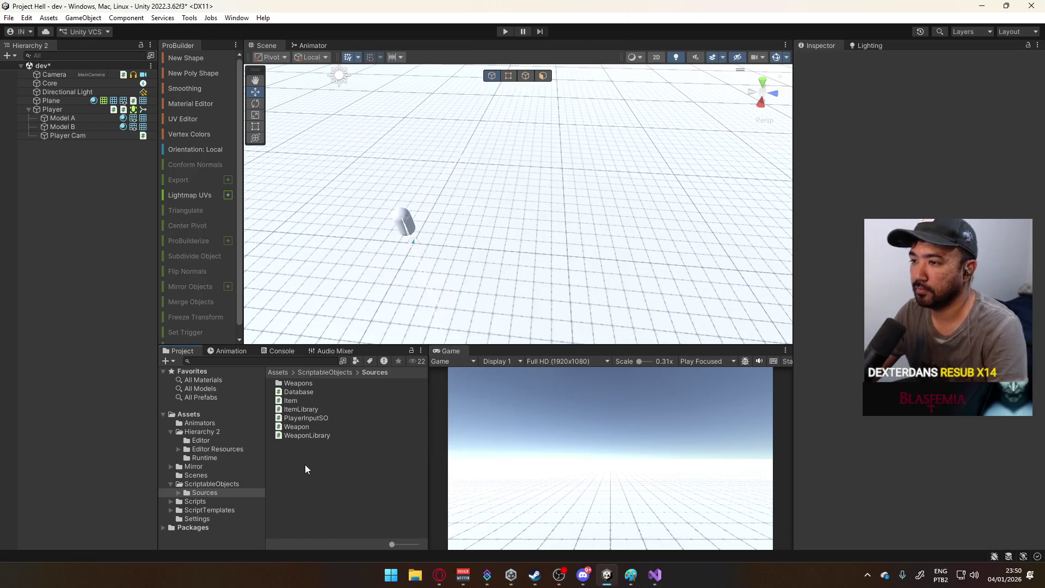
{"action": "double_click", "coordinate": [310, 382]}
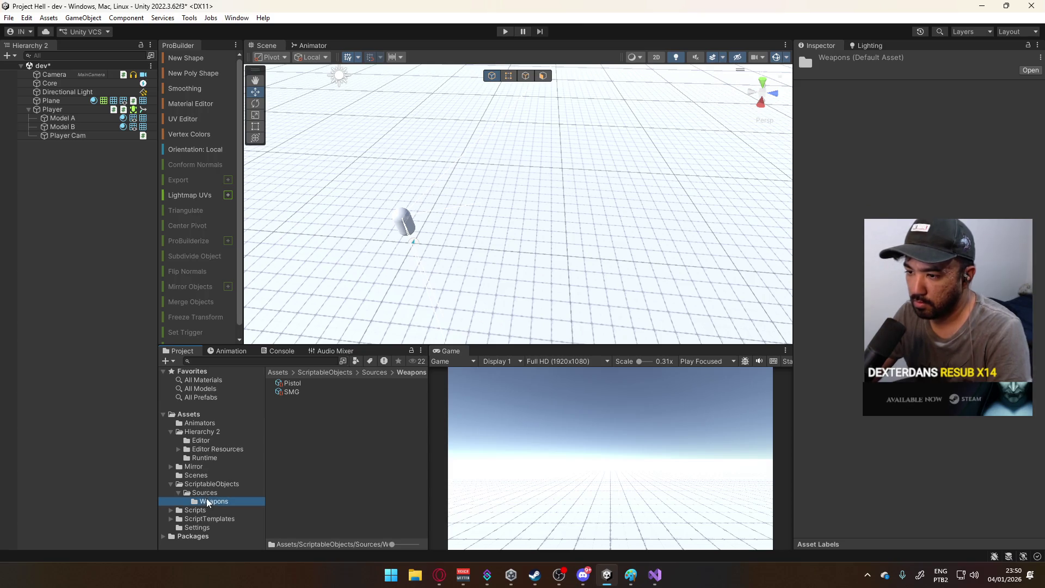
{"action": "left_click", "coordinate": [212, 484]}
- Create a new library asset in ScriptableObjects, keeping its default name
{"action": "right_click", "coordinate": [311, 453]}
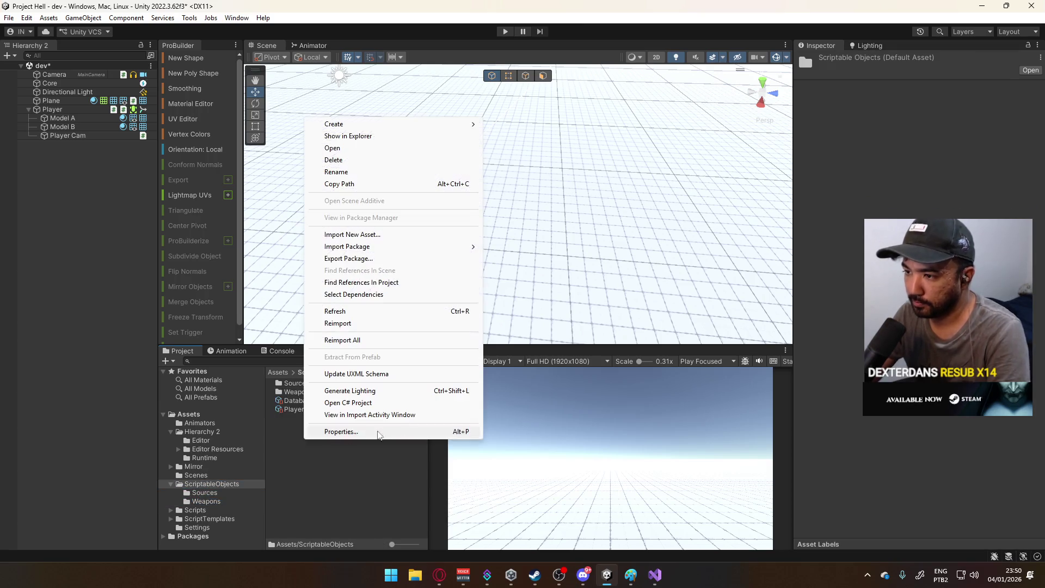
{"action": "mouse_move", "coordinate": [392, 130]}
{"action": "mouse_move", "coordinate": [545, 27]}
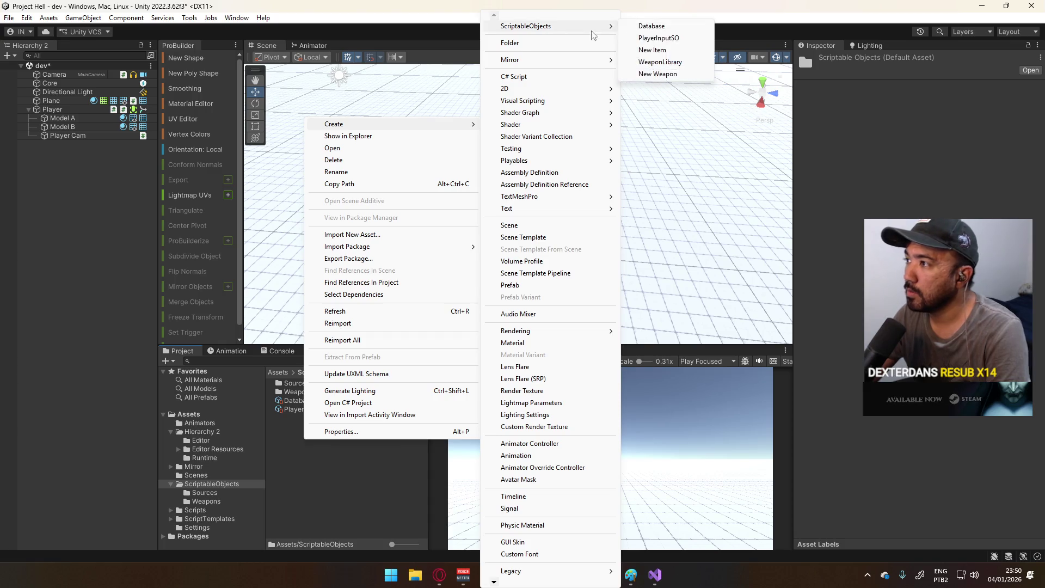
{"action": "left_click", "coordinate": [678, 63]}
{"action": "key", "text": "Return"}
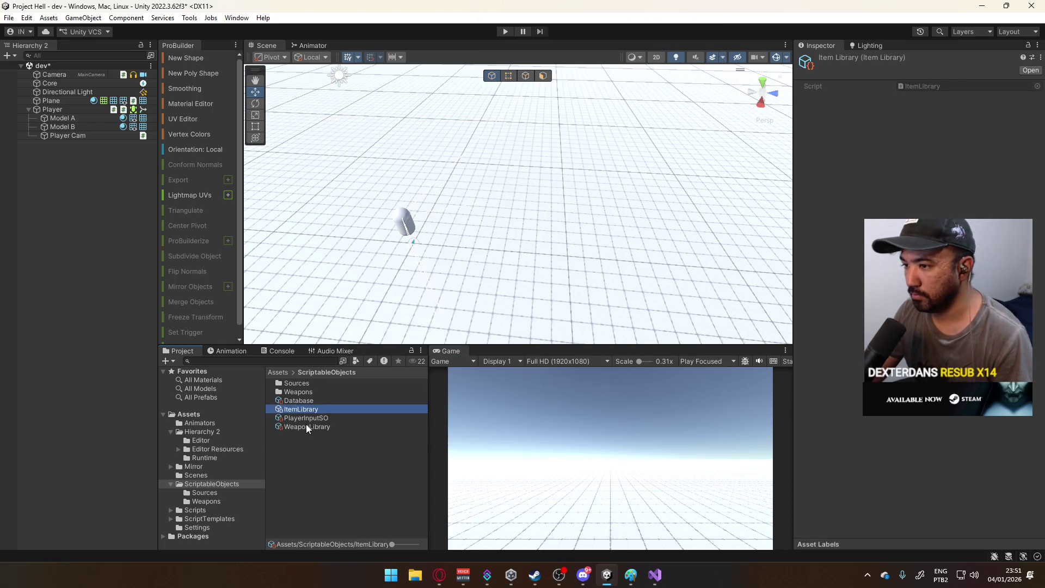
- Declare 'List<Item> items;' inside the ItemLibrary class and save the script
{"action": "left_click", "coordinate": [655, 575]}
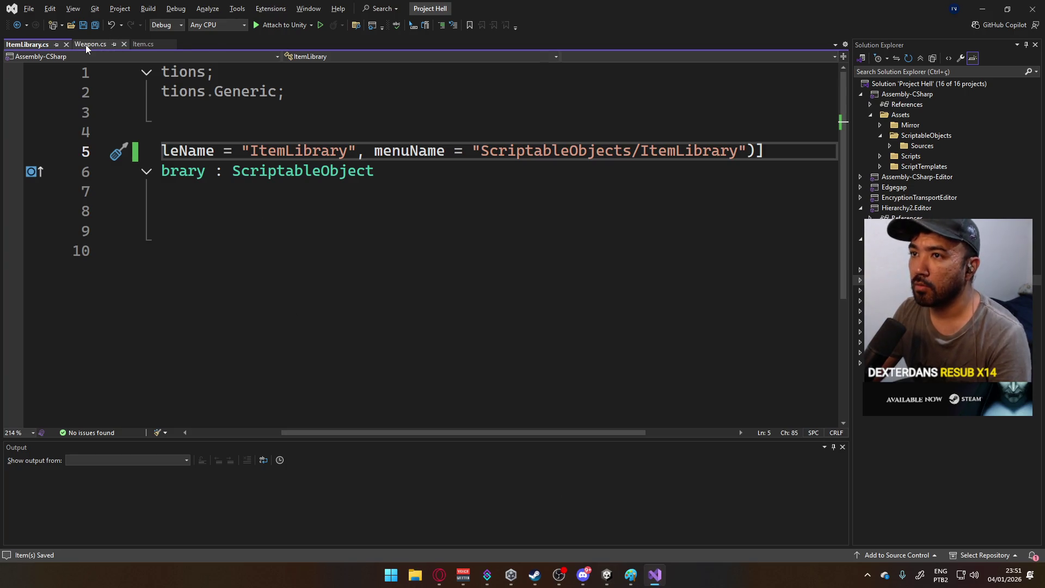
{"action": "left_click", "coordinate": [300, 218]}
{"action": "left_click_drag", "start_coordinate": [363, 431], "coordinate": [271, 432]}
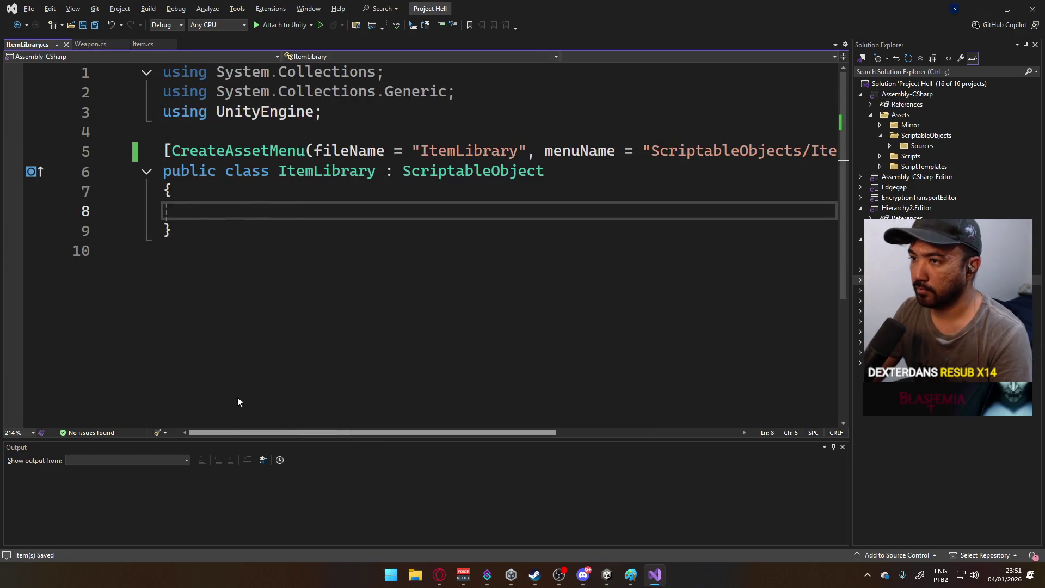
{"action": "type", "text": "List<"}
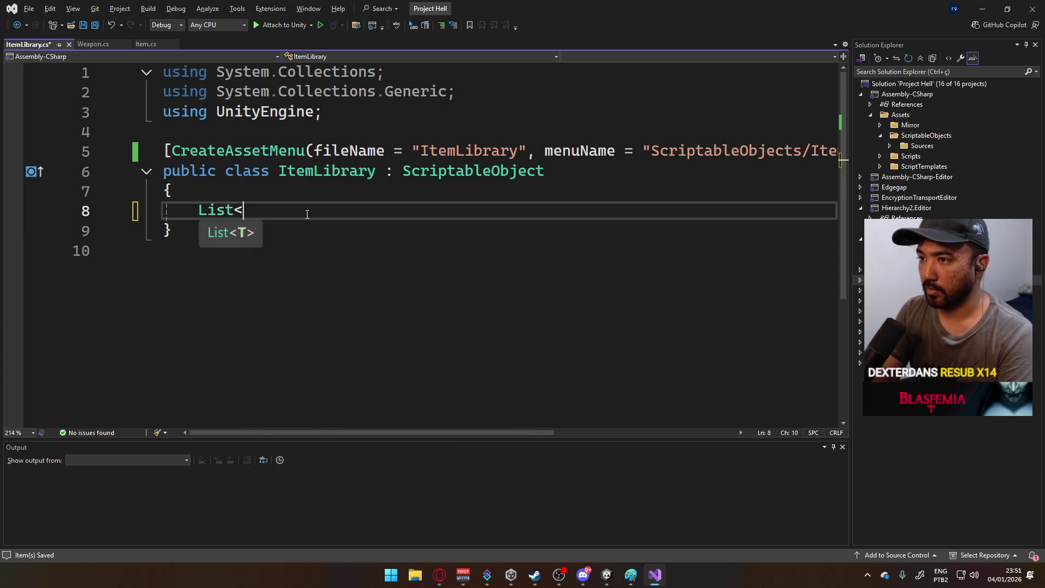
{"action": "type", "text": "Item> items;"}
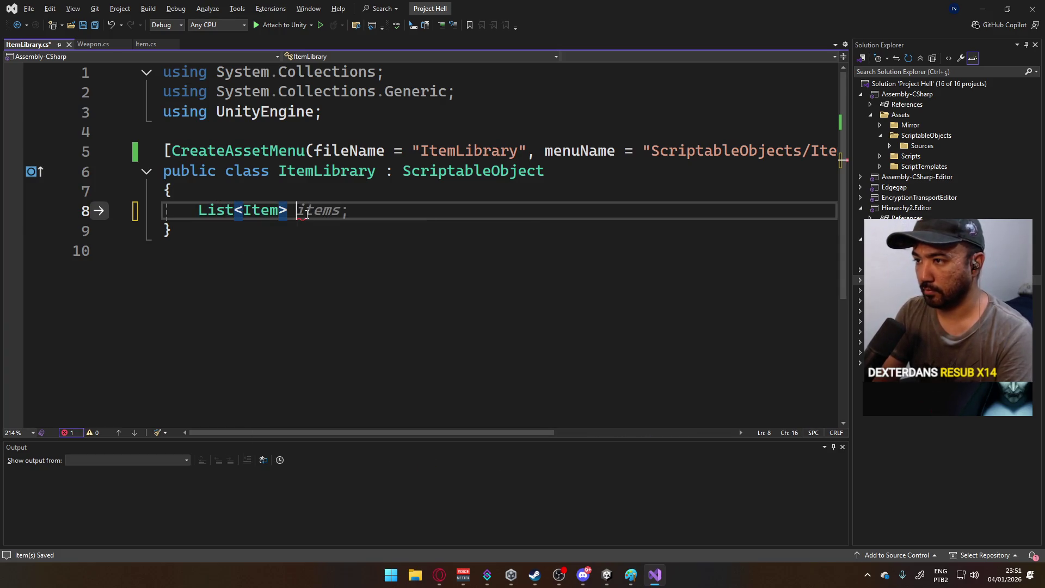
{"action": "key", "text": "ctrl+s"}
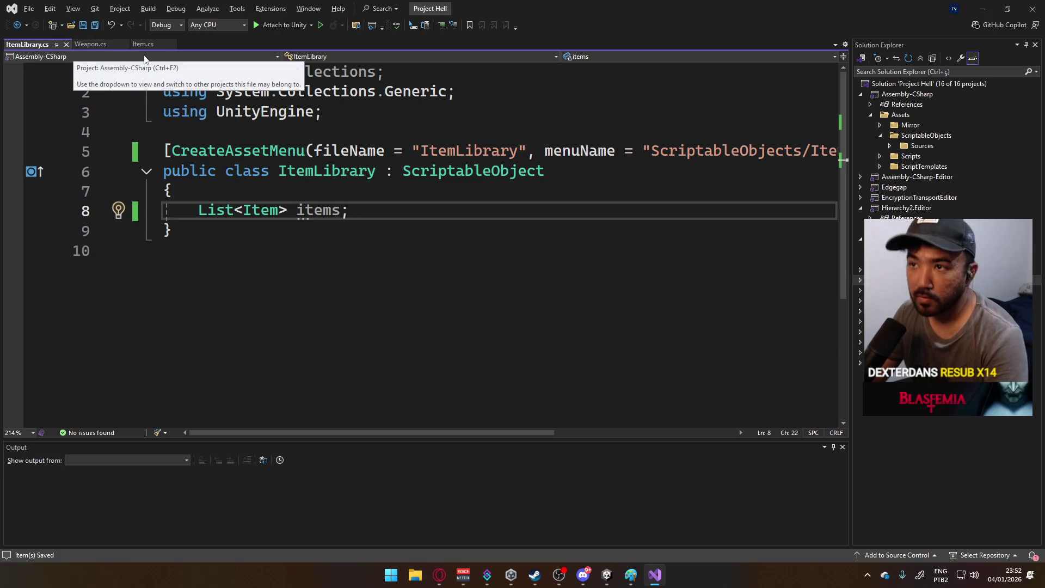
- Look over the Weapon and Item scripts, closing the output panel to enlarge the code
{"action": "left_click", "coordinate": [101, 46]}
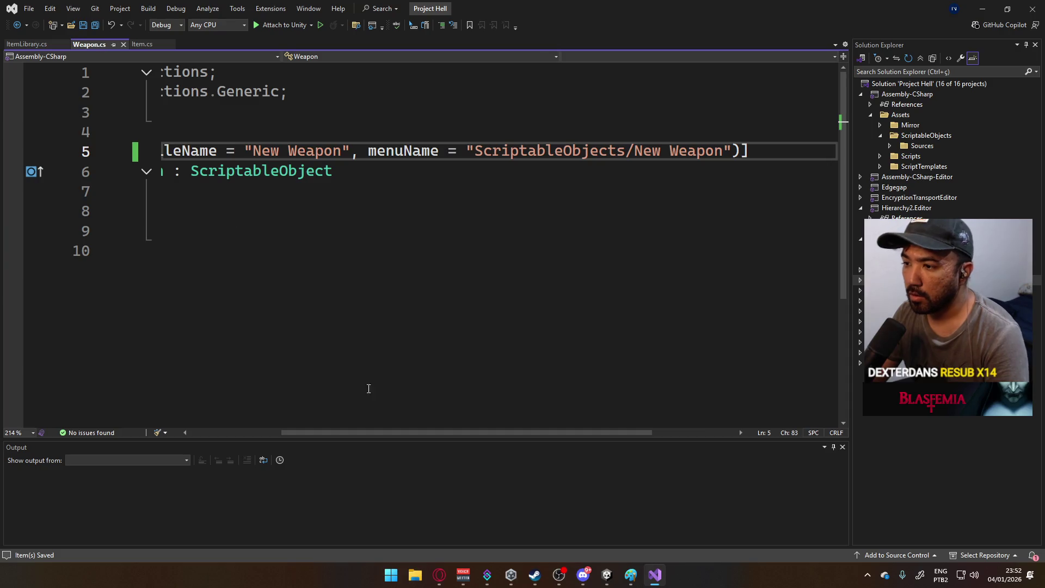
{"action": "left_click_drag", "start_coordinate": [346, 434], "coordinate": [207, 434]}
{"action": "left_click", "coordinate": [273, 213]}
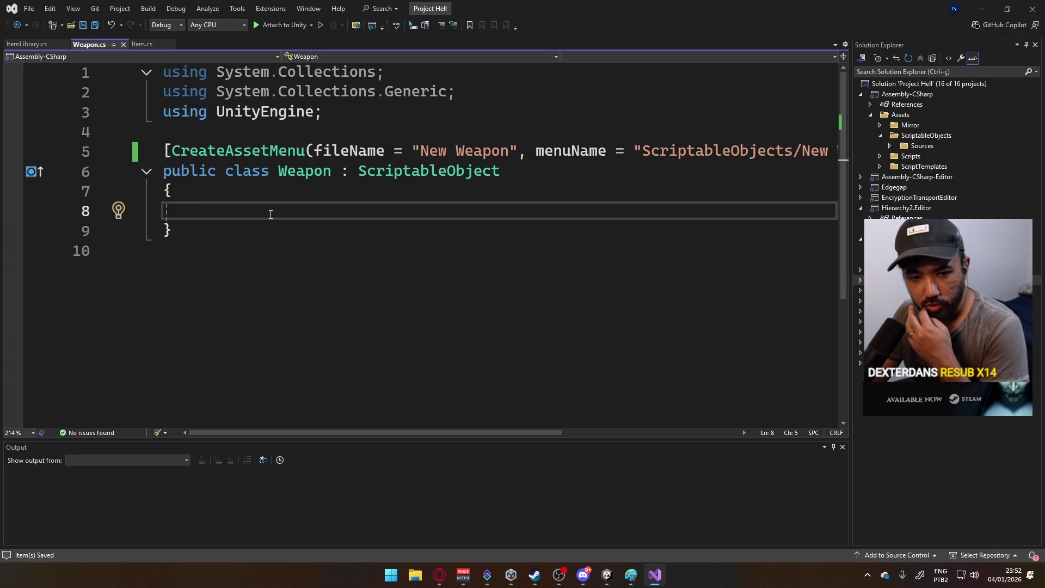
{"action": "left_click", "coordinate": [143, 45]}
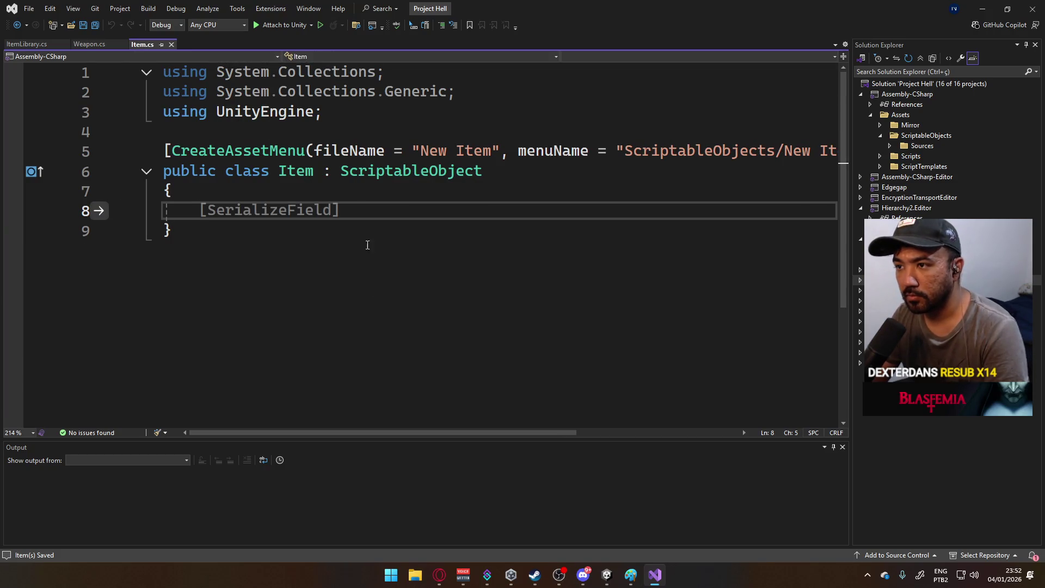
{"action": "left_click", "coordinate": [842, 447]}
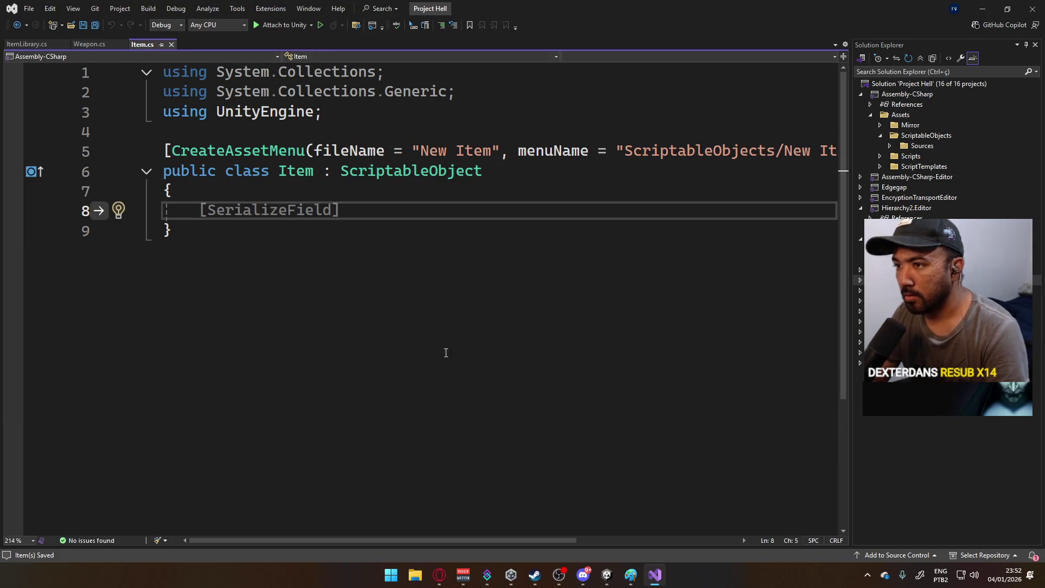
{"action": "left_click", "coordinate": [90, 45]}
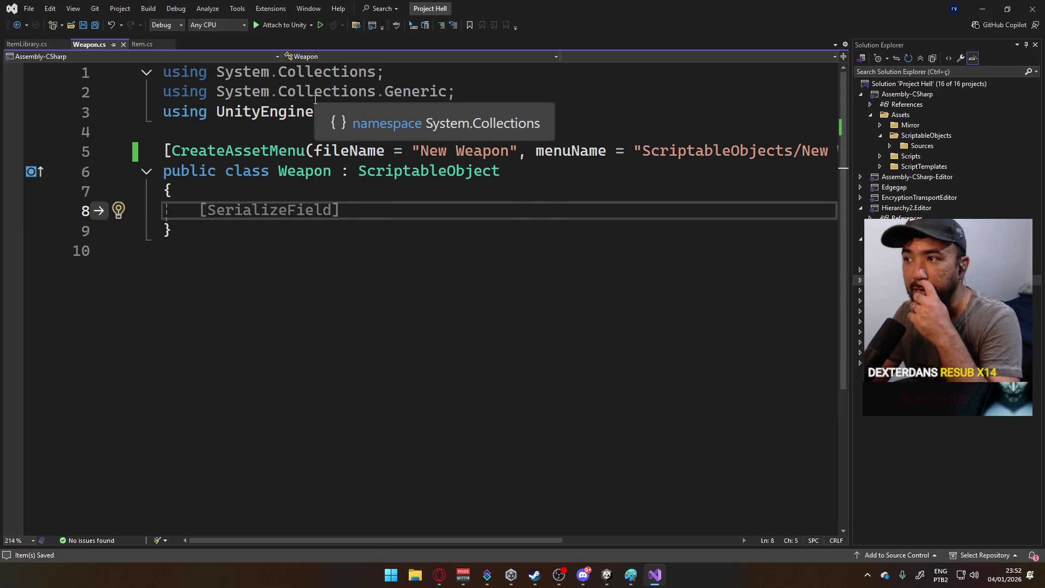
{"action": "left_click", "coordinate": [141, 44]}
{"action": "left_click", "coordinate": [74, 44]}
- Prefix the items declaration with 'public' and save ItemLibrary.cs
{"action": "left_click", "coordinate": [16, 44]}
{"action": "left_click", "coordinate": [369, 295]}
{"action": "left_click", "coordinate": [381, 211]}
{"action": "key", "text": "Home"}
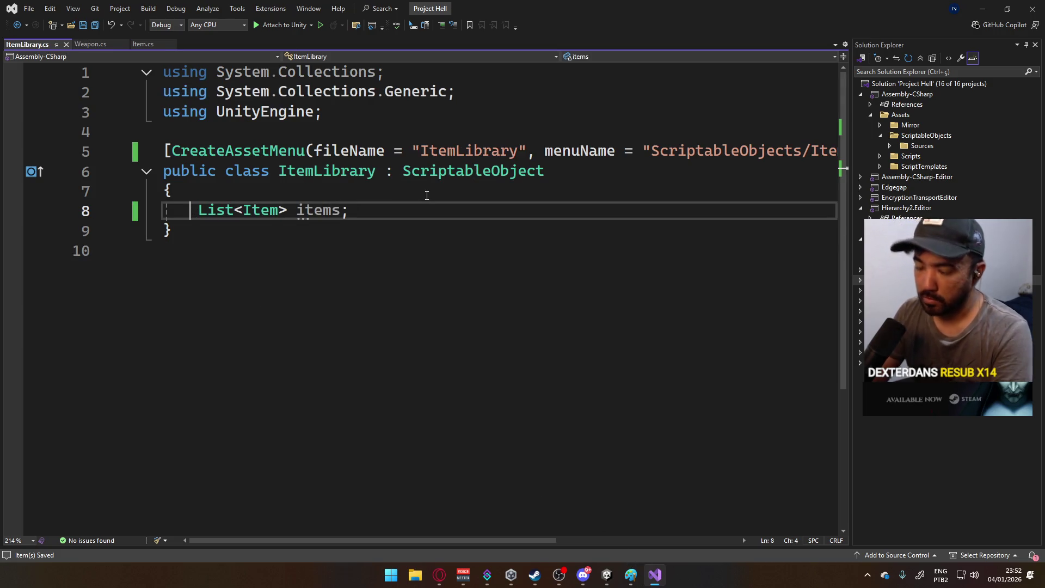
{"action": "type", "text": "public"}
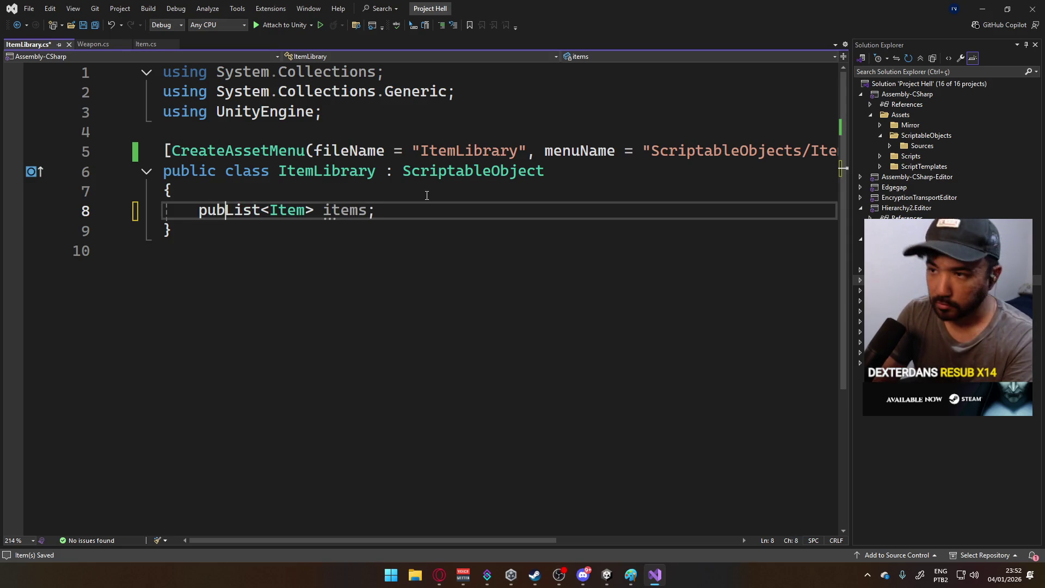
{"action": "key", "text": "ctrl+s"}
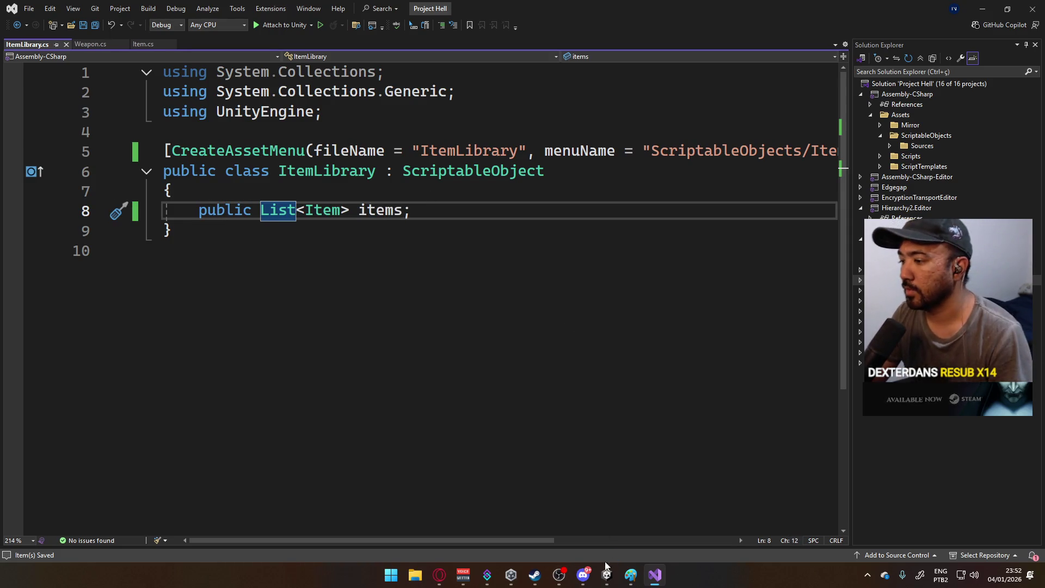
- Return from Visual Studio to the Unity editor
{"action": "mouse_move", "coordinate": [603, 572]}
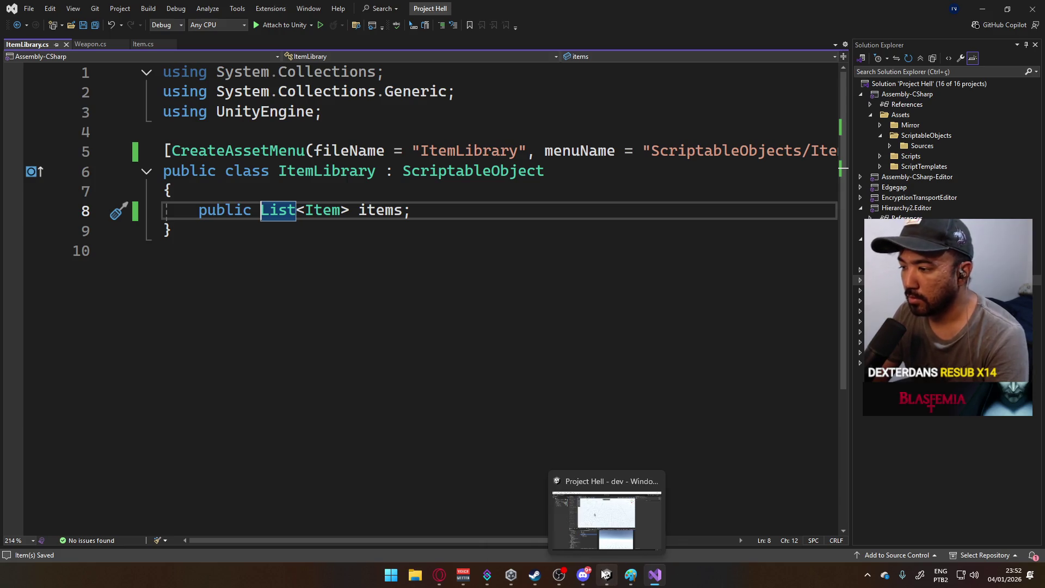
{"action": "left_click", "coordinate": [419, 580]}
{"action": "left_click", "coordinate": [653, 572]}
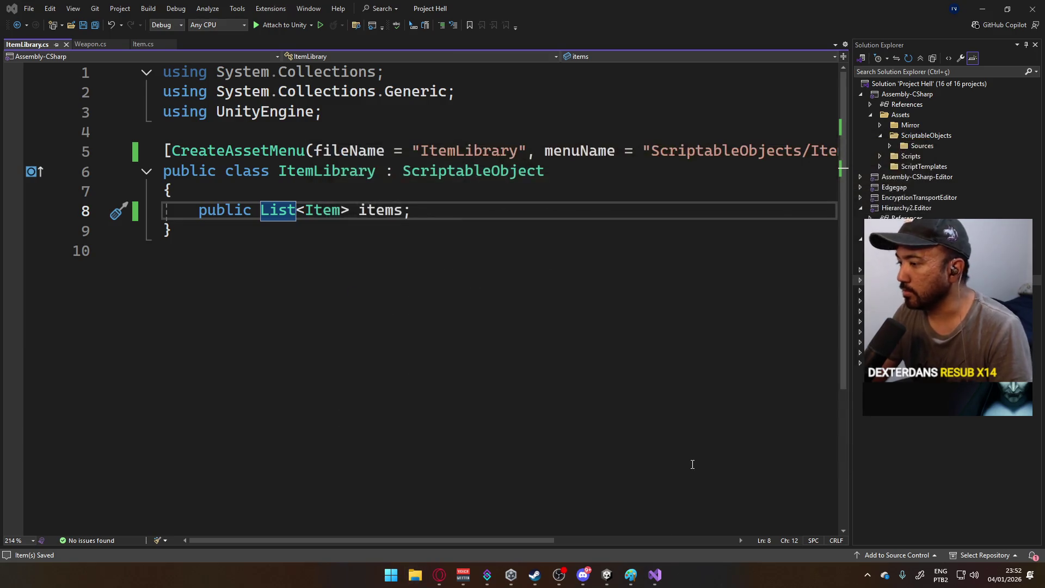
{"action": "left_click", "coordinate": [610, 583]}
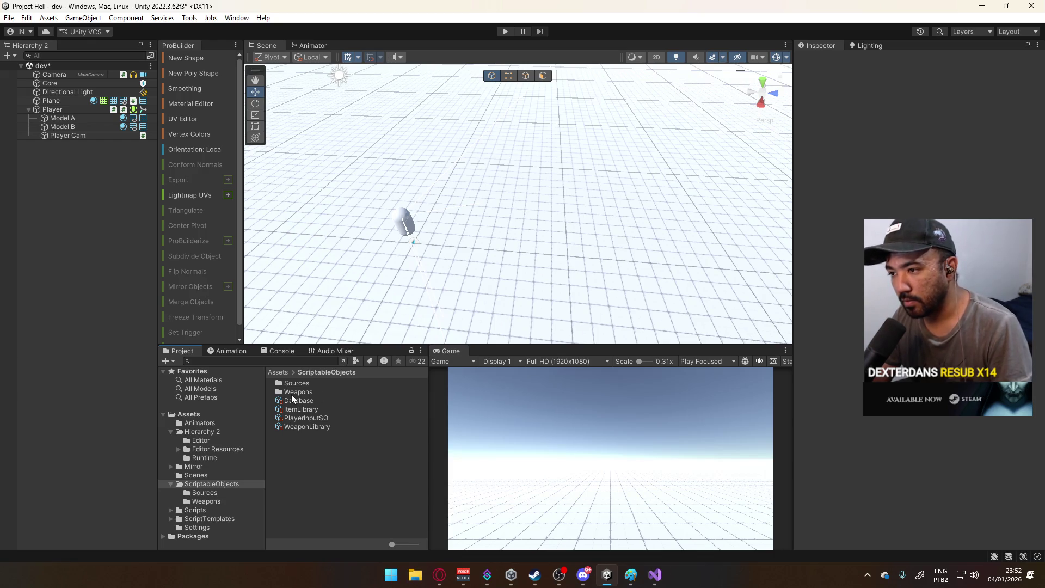
- Open WeaponLibrary.cs and declare 'public List<Weapon> weapons;' in its class
{"action": "left_click", "coordinate": [307, 427]}
{"action": "double_click", "coordinate": [959, 88]}
{"action": "left_click", "coordinate": [340, 217]}
{"action": "type", "text": "o"}
{"action": "key", "text": "BackSpace"}
{"action": "type", "text": "public List"}
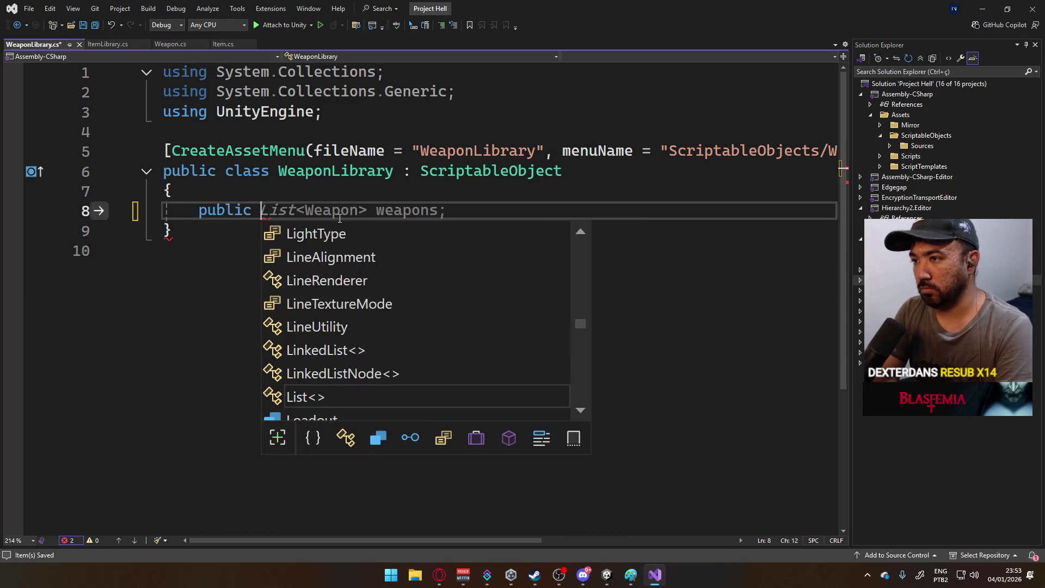
{"action": "key", "text": "Escape"}
{"action": "type", "text": "<Weapon"}
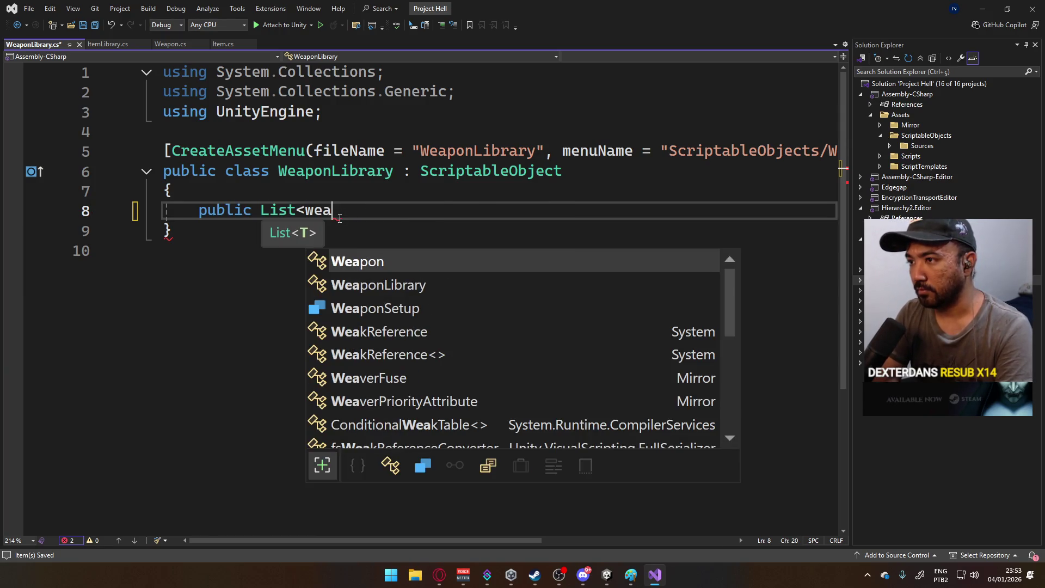
{"action": "type", "text": "> weapons;"}
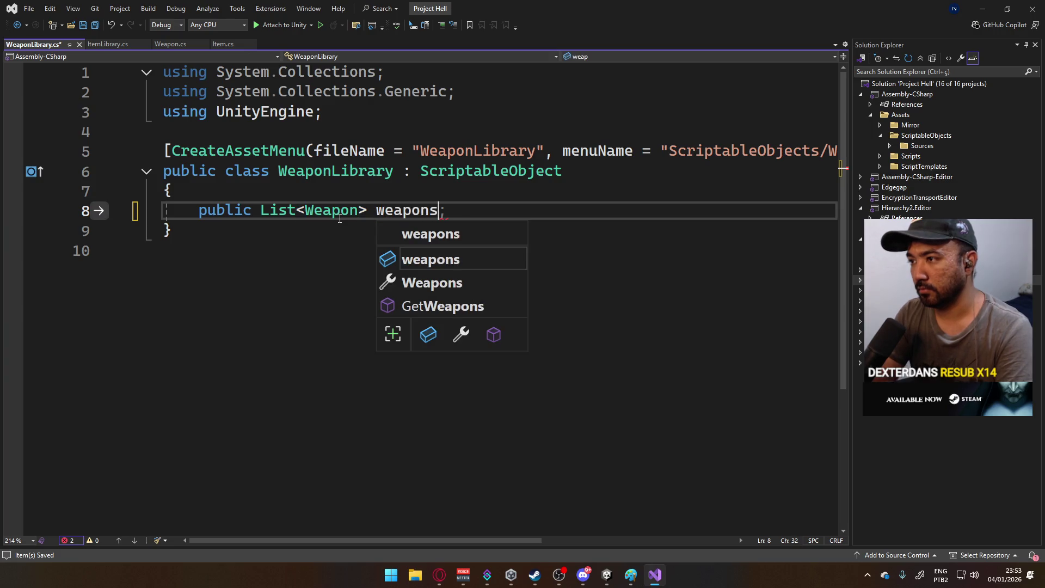
- Inspect the Player object in Unity, then bring the Paint sketch forward
{"action": "mouse_move", "coordinate": [608, 575]}
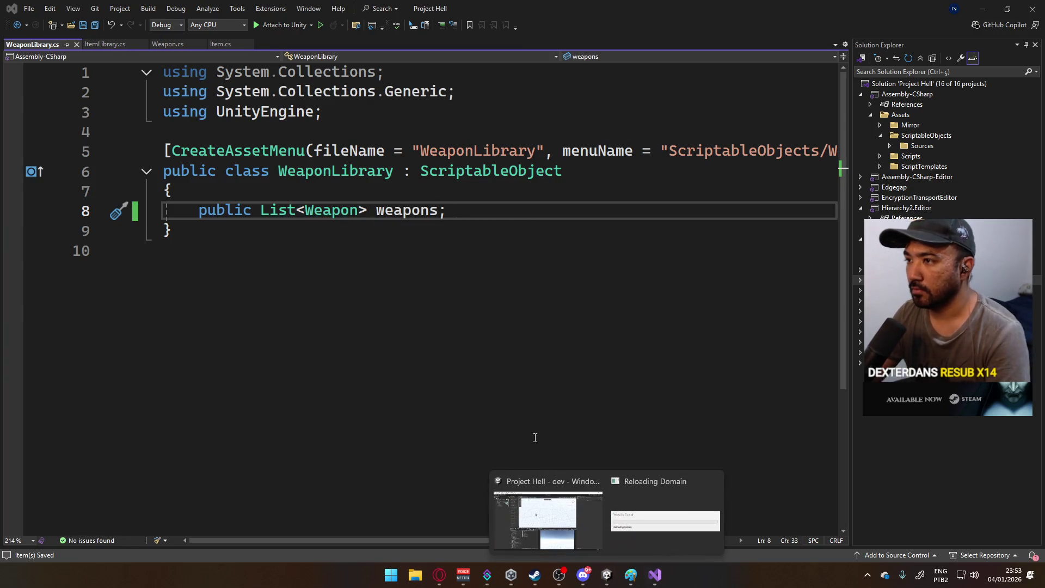
{"action": "left_click", "coordinate": [577, 507]}
{"action": "left_click", "coordinate": [309, 441]}
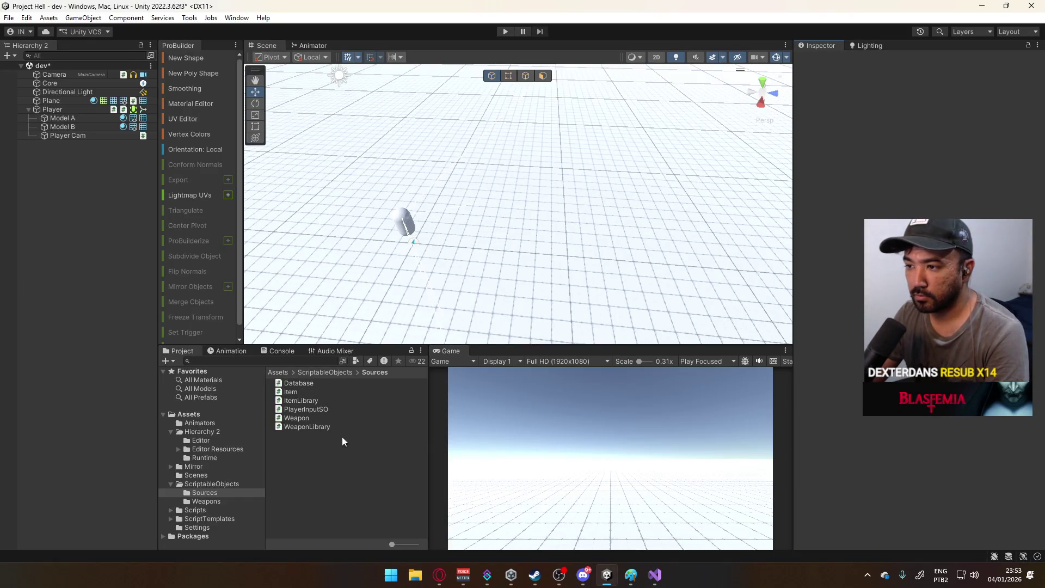
{"action": "left_click", "coordinate": [69, 107]}
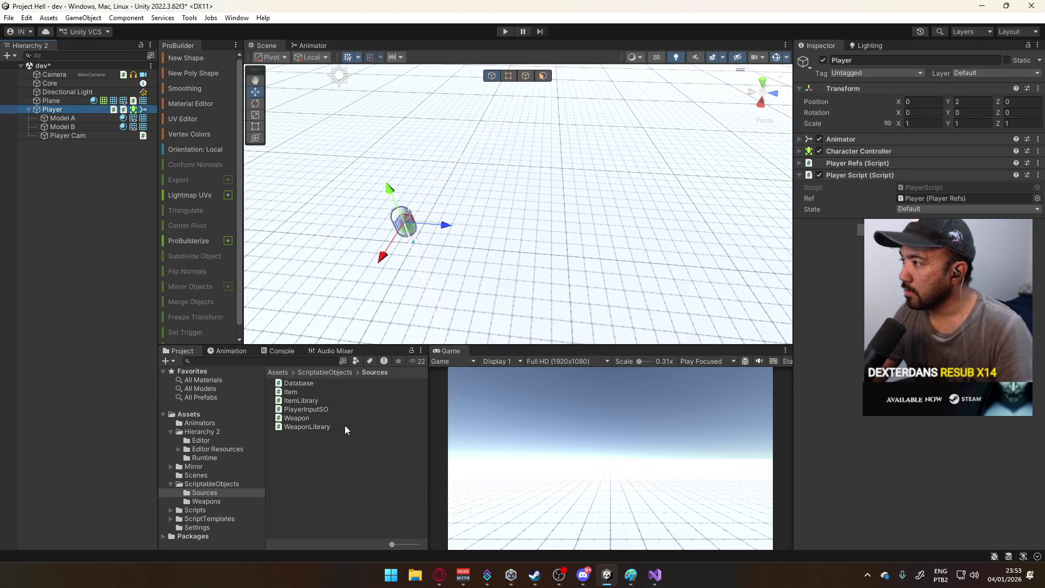
{"action": "left_click", "coordinate": [655, 575]}
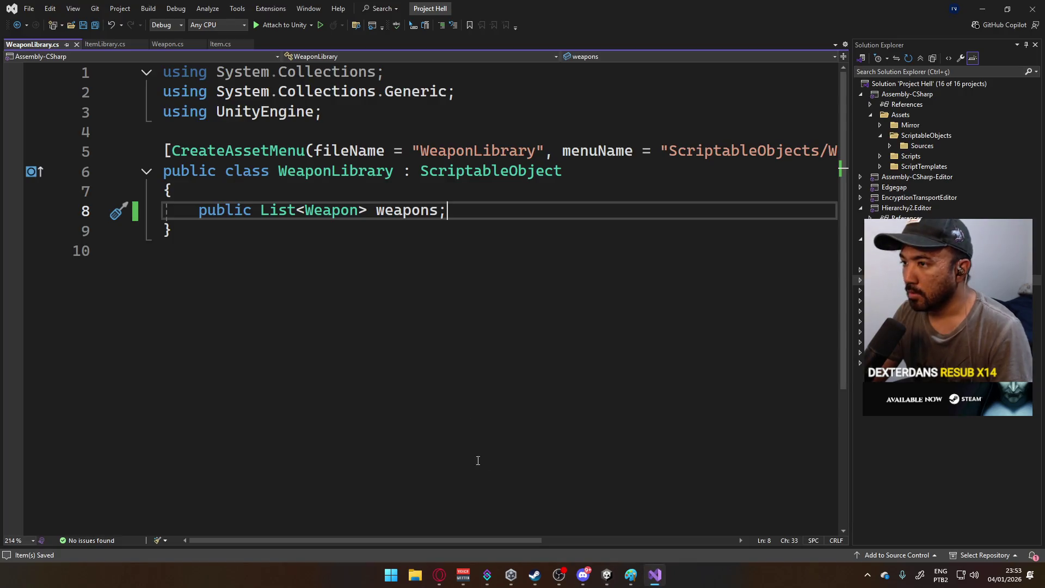
{"action": "left_click", "coordinate": [631, 575]}
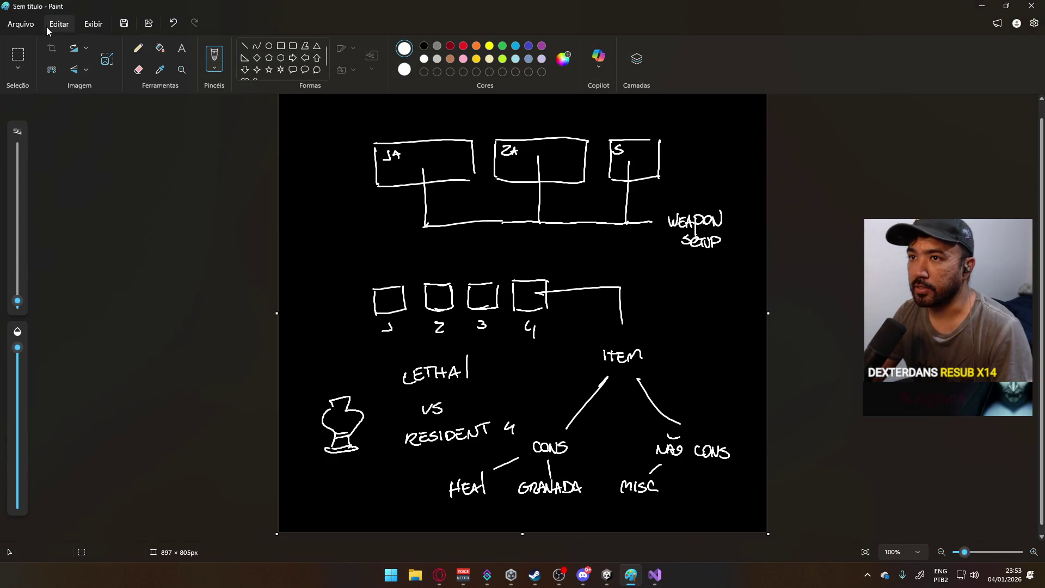
- Start a new Paint image, discarding the old diagram without saving
{"action": "left_click", "coordinate": [21, 24]}
{"action": "left_click", "coordinate": [34, 40]}
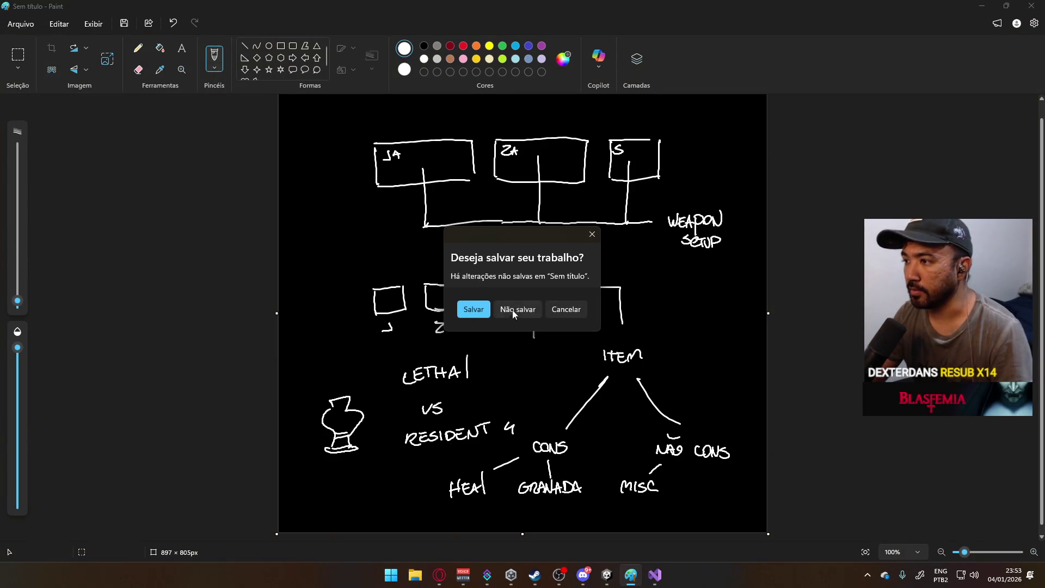
{"action": "left_click", "coordinate": [514, 310]}
- Fill the new canvas black and pick white as the drawing colour
{"action": "left_click", "coordinate": [160, 48]}
{"action": "left_click", "coordinate": [415, 165]}
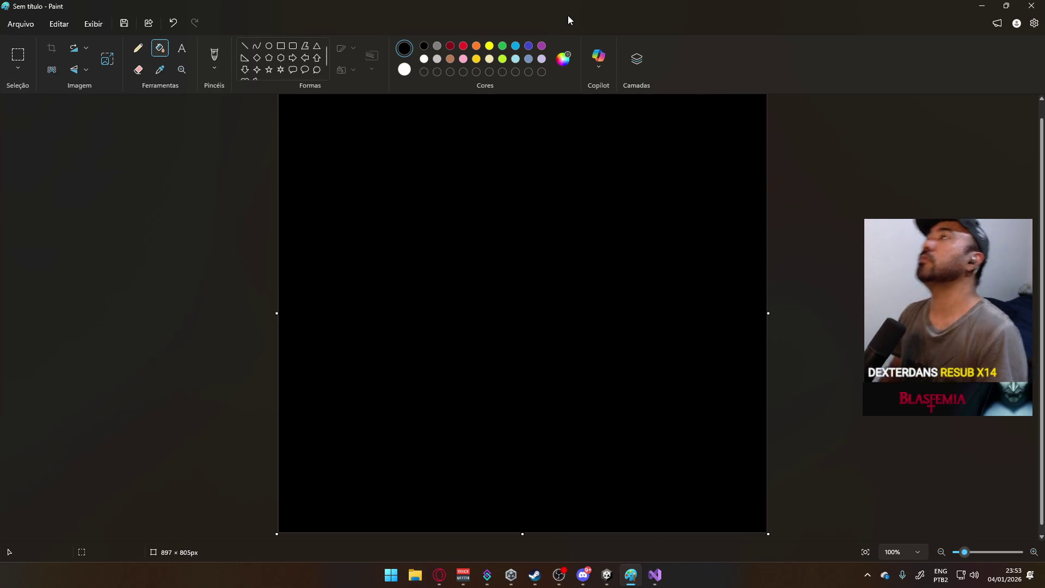
{"action": "left_click", "coordinate": [424, 59]}
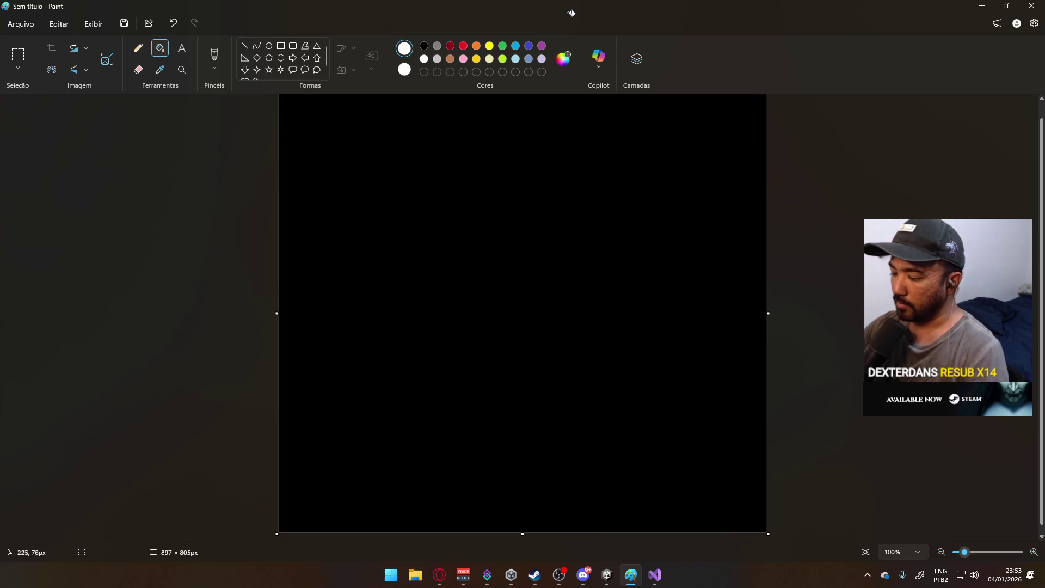
- Handwrite the first dash-prefixed name in white with the brush
{"action": "key", "text": "b"}
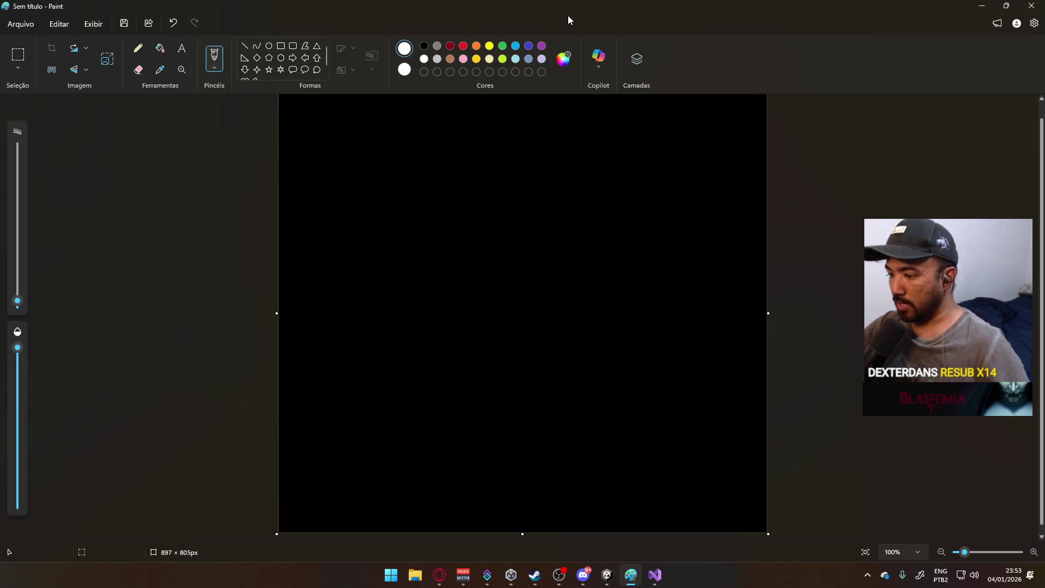
{"action": "left_click_drag", "start_coordinate": [382, 161], "coordinate": [399, 158]}
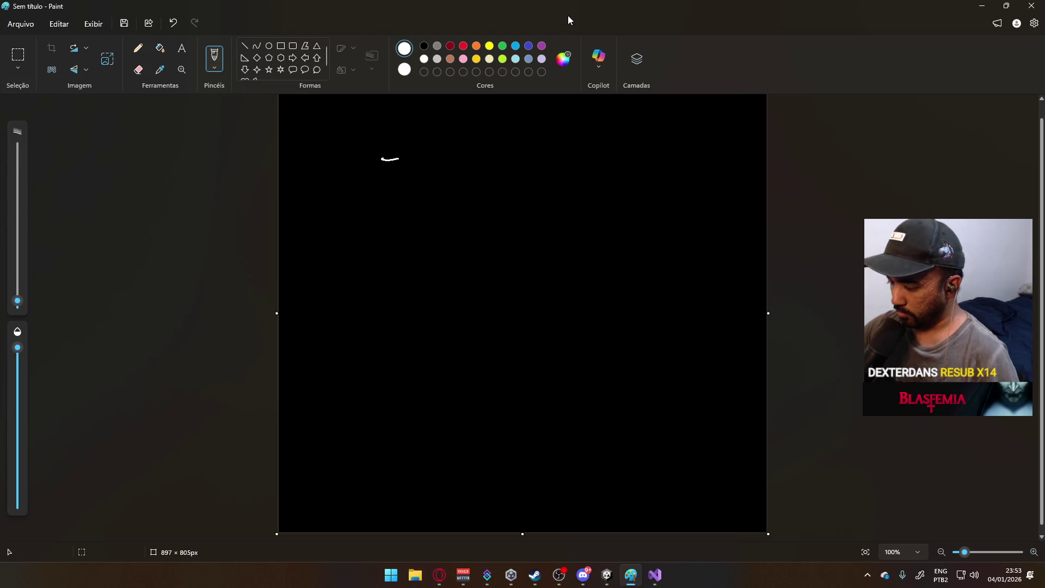
{"action": "left_click", "coordinate": [415, 157]}
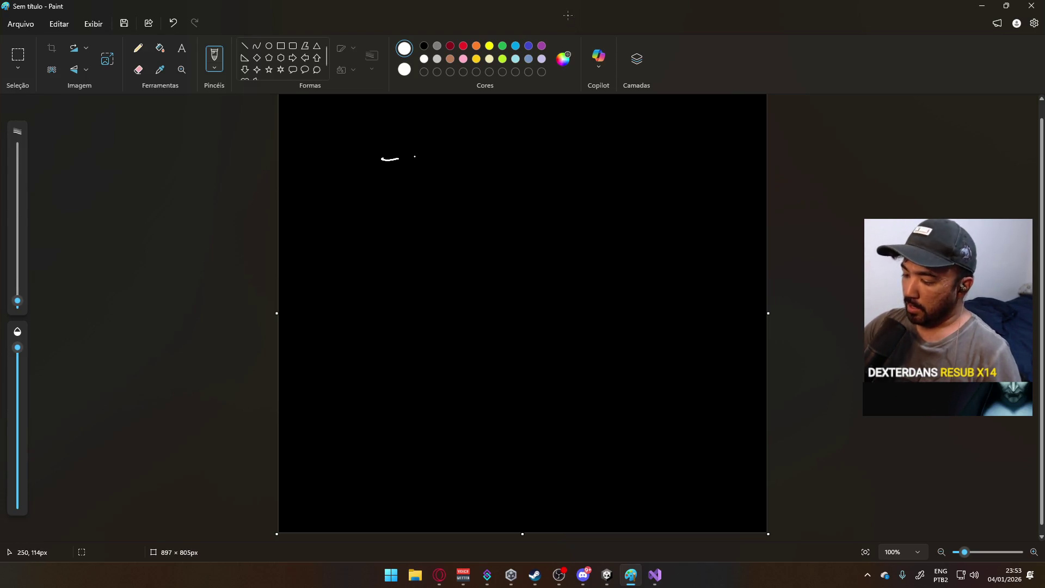
{"action": "mouse_move", "coordinate": [417, 154]}
{"action": "left_mouse_down"}
{"action": "mouse_move", "coordinate": [420, 163]}
{"action": "mouse_move", "coordinate": [433, 153]}
{"action": "mouse_move", "coordinate": [458, 164]}
{"action": "left_mouse_up"}
{"action": "left_click", "coordinate": [435, 161]}
{"action": "left_click", "coordinate": [455, 160]}
{"action": "left_click", "coordinate": [461, 154]}
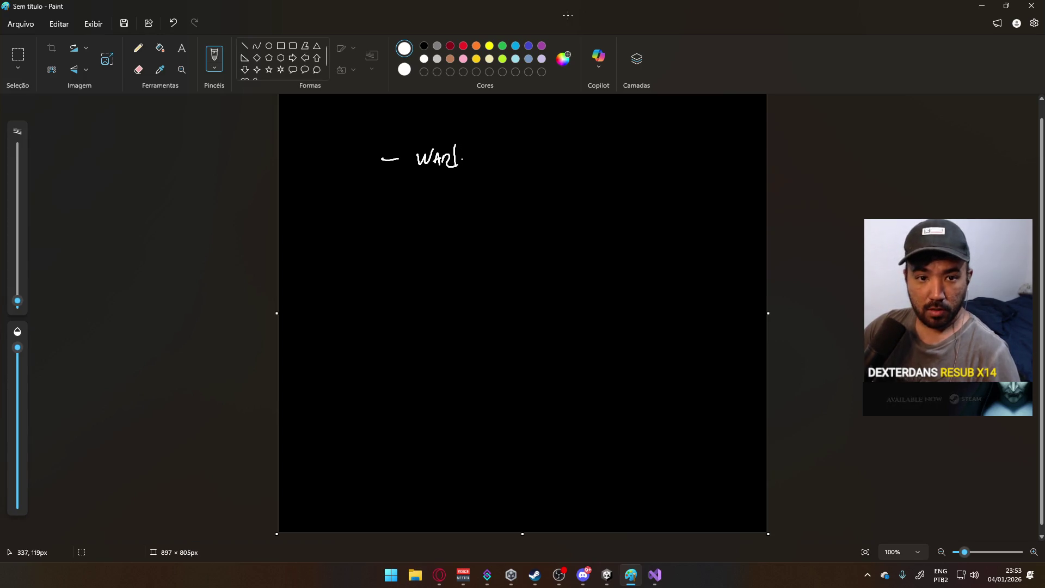
{"action": "left_click_drag", "start_coordinate": [462, 161], "coordinate": [472, 165]}
{"action": "mouse_move", "coordinate": [475, 167]}
{"action": "left_mouse_down"}
{"action": "mouse_move", "coordinate": [493, 152]}
{"action": "mouse_move", "coordinate": [497, 170]}
{"action": "mouse_move", "coordinate": [513, 170]}
{"action": "mouse_move", "coordinate": [543, 149]}
{"action": "mouse_move", "coordinate": [545, 170]}
{"action": "left_mouse_up"}
- Write the second and third dashed names, including a surname, below it
{"action": "mouse_move", "coordinate": [378, 196]}
{"action": "left_mouse_down"}
{"action": "mouse_move", "coordinate": [426, 192]}
{"action": "mouse_move", "coordinate": [434, 178]}
{"action": "left_mouse_up"}
{"action": "mouse_move", "coordinate": [436, 202]}
{"action": "left_mouse_down"}
{"action": "mouse_move", "coordinate": [440, 187]}
{"action": "mouse_move", "coordinate": [444, 202]}
{"action": "mouse_move", "coordinate": [471, 203]}
{"action": "left_mouse_up"}
{"action": "left_click", "coordinate": [461, 200]}
{"action": "mouse_move", "coordinate": [473, 179]}
{"action": "left_mouse_down"}
{"action": "mouse_move", "coordinate": [475, 203]}
{"action": "mouse_move", "coordinate": [489, 202]}
{"action": "left_mouse_up"}
{"action": "left_click_drag", "start_coordinate": [492, 189], "coordinate": [487, 206]}
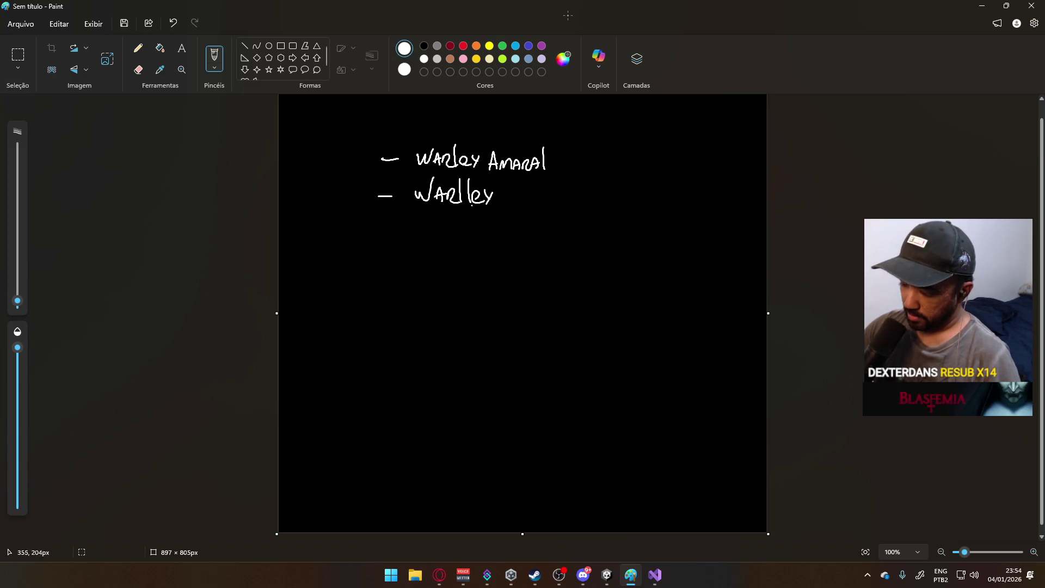
{"action": "mouse_move", "coordinate": [377, 231]}
{"action": "left_mouse_down"}
{"action": "mouse_move", "coordinate": [423, 235]}
{"action": "mouse_move", "coordinate": [431, 221]}
{"action": "left_mouse_up"}
{"action": "mouse_move", "coordinate": [432, 239]}
{"action": "left_mouse_down"}
{"action": "mouse_move", "coordinate": [436, 222]}
{"action": "mouse_move", "coordinate": [441, 240]}
{"action": "mouse_move", "coordinate": [491, 231]}
{"action": "mouse_move", "coordinate": [487, 239]}
{"action": "mouse_move", "coordinate": [503, 239]}
{"action": "left_mouse_up"}
{"action": "left_click", "coordinate": [457, 221]}
{"action": "left_click", "coordinate": [494, 226]}
{"action": "mouse_move", "coordinate": [512, 221]}
{"action": "left_mouse_down"}
{"action": "mouse_move", "coordinate": [513, 241]}
{"action": "mouse_move", "coordinate": [559, 234]}
{"action": "left_mouse_up"}
- Add the fourth and fifth dashed names and begin a heading at top right
{"action": "mouse_move", "coordinate": [378, 266]}
{"action": "left_mouse_down"}
{"action": "mouse_move", "coordinate": [436, 272]}
{"action": "mouse_move", "coordinate": [440, 284]}
{"action": "mouse_move", "coordinate": [444, 271]}
{"action": "mouse_move", "coordinate": [492, 260]}
{"action": "left_mouse_up"}
{"action": "left_click", "coordinate": [479, 273]}
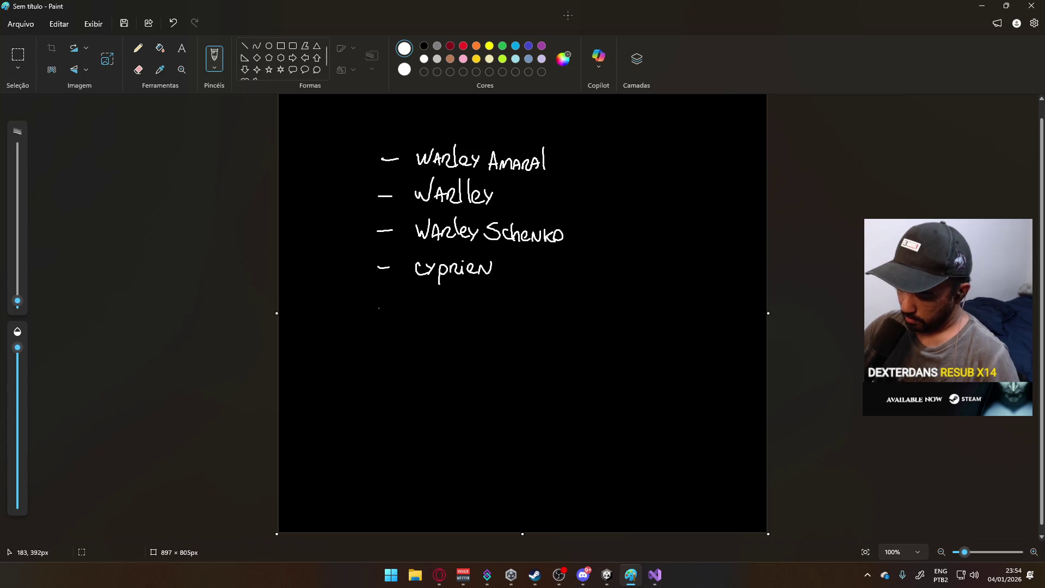
{"action": "mouse_move", "coordinate": [416, 314]}
{"action": "left_mouse_down"}
{"action": "mouse_move", "coordinate": [419, 303]}
{"action": "mouse_move", "coordinate": [463, 315]}
{"action": "mouse_move", "coordinate": [477, 302]}
{"action": "mouse_move", "coordinate": [487, 316]}
{"action": "left_mouse_up"}
{"action": "left_click", "coordinate": [460, 313]}
{"action": "left_click_drag", "start_coordinate": [478, 309], "coordinate": [495, 307]}
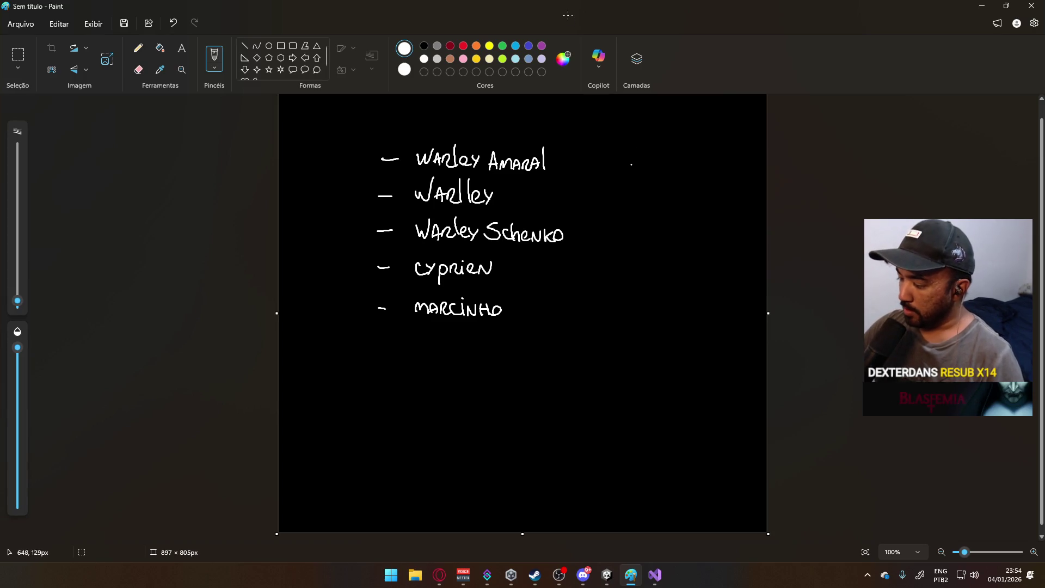
{"action": "left_click_drag", "start_coordinate": [629, 129], "coordinate": [627, 138]}
{"action": "left_click_drag", "start_coordinate": [631, 131], "coordinate": [661, 139]}
{"action": "left_click", "coordinate": [657, 137]}
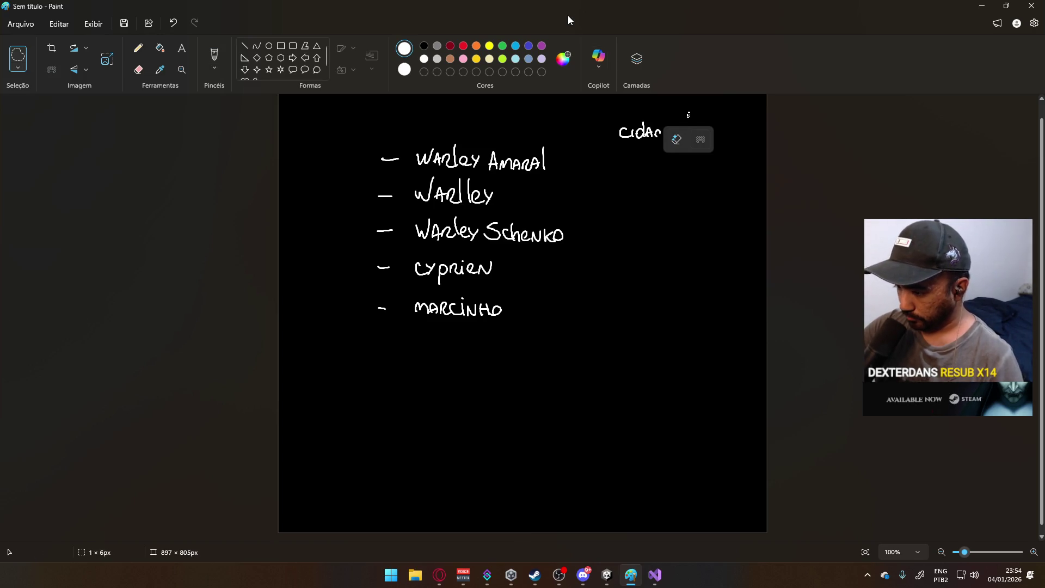
- Undo the stray stroke and write the heading 'cidade / idade / sx' at top right
{"action": "key", "text": "b"}
{"action": "key", "text": "ctrl+z"}
{"action": "key", "text": "ctrl+z"}
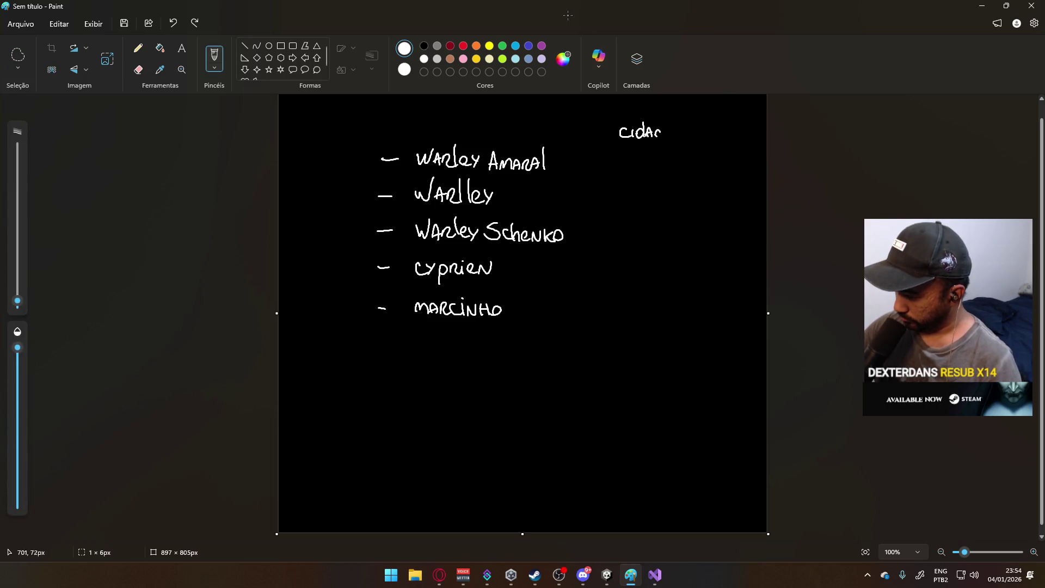
{"action": "left_click_drag", "start_coordinate": [660, 131], "coordinate": [656, 138]}
{"action": "mouse_move", "coordinate": [662, 123]}
{"action": "left_mouse_down"}
{"action": "mouse_move", "coordinate": [663, 138]}
{"action": "mouse_move", "coordinate": [714, 139]}
{"action": "left_mouse_up"}
{"action": "left_click", "coordinate": [702, 130]}
{"action": "left_click_drag", "start_coordinate": [718, 129], "coordinate": [732, 139]}
{"action": "mouse_move", "coordinate": [734, 134]}
{"action": "left_mouse_down"}
{"action": "mouse_move", "coordinate": [741, 146]}
{"action": "mouse_move", "coordinate": [765, 141]}
{"action": "left_mouse_up"}
{"action": "left_click", "coordinate": [755, 130]}
{"action": "left_click_drag", "start_coordinate": [765, 130], "coordinate": [757, 142]}
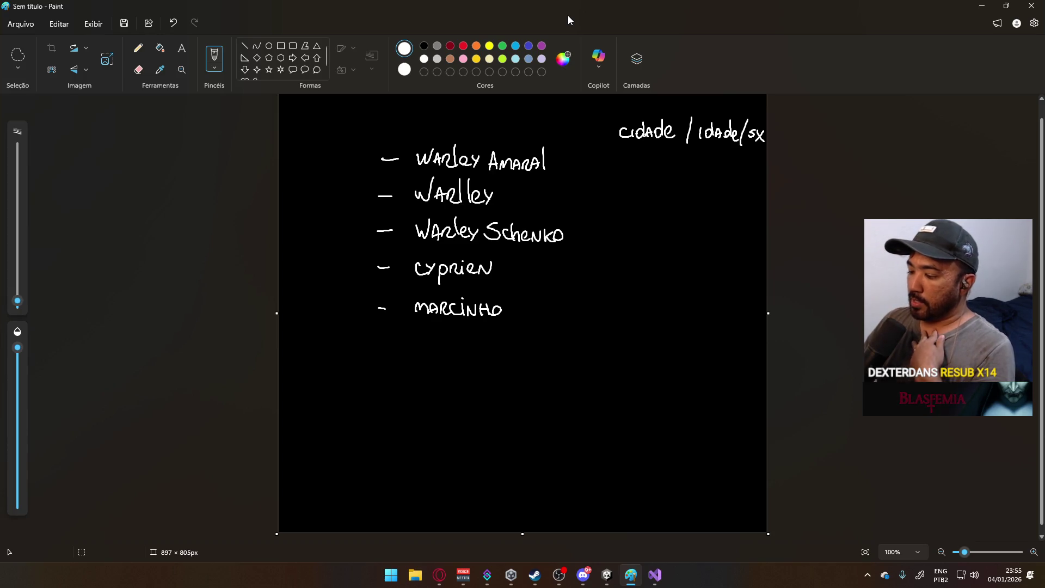
- Write SP, X and M beside the fourth and fifth names
{"action": "mouse_move", "coordinate": [633, 265]}
{"action": "left_mouse_down"}
{"action": "mouse_move", "coordinate": [618, 275]}
{"action": "mouse_move", "coordinate": [637, 275]}
{"action": "mouse_move", "coordinate": [617, 312]}
{"action": "mouse_move", "coordinate": [628, 311]}
{"action": "left_mouse_up"}
{"action": "left_click_drag", "start_coordinate": [630, 297], "coordinate": [628, 301]}
{"action": "left_click", "coordinate": [696, 264]}
{"action": "mouse_move", "coordinate": [694, 277]}
{"action": "left_mouse_down"}
{"action": "mouse_move", "coordinate": [706, 265]}
{"action": "mouse_move", "coordinate": [705, 276]}
{"action": "left_mouse_up"}
{"action": "mouse_move", "coordinate": [713, 295]}
{"action": "left_mouse_down"}
{"action": "mouse_move", "coordinate": [701, 309]}
{"action": "mouse_move", "coordinate": [713, 309]}
{"action": "mouse_move", "coordinate": [743, 266]}
{"action": "mouse_move", "coordinate": [756, 277]}
{"action": "mouse_move", "coordinate": [743, 296]}
{"action": "left_mouse_up"}
{"action": "left_click", "coordinate": [747, 301]}
{"action": "left_click_drag", "start_coordinate": [743, 296], "coordinate": [757, 308]}
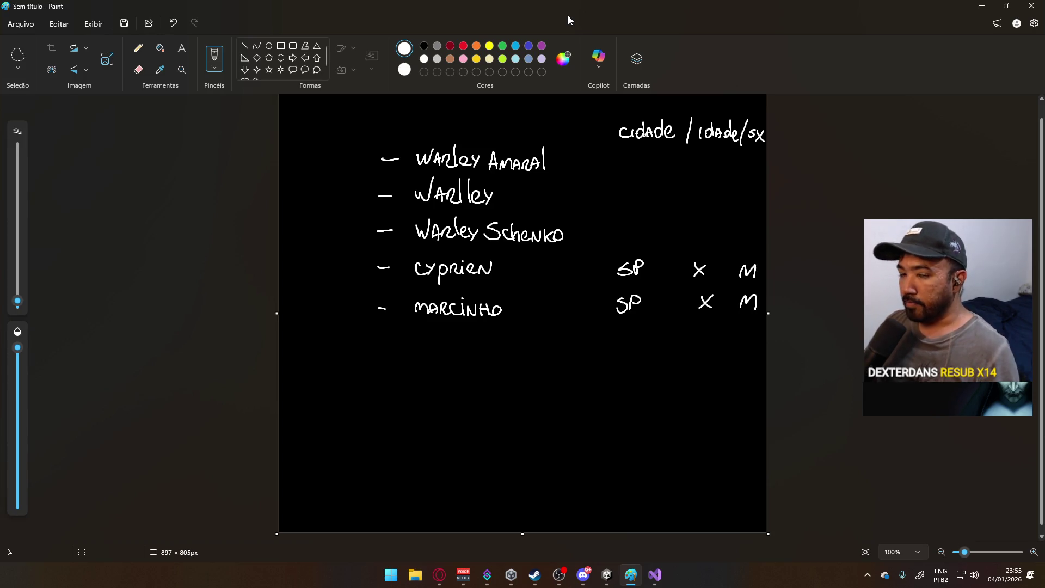
{"action": "left_click", "coordinate": [320, 138]}
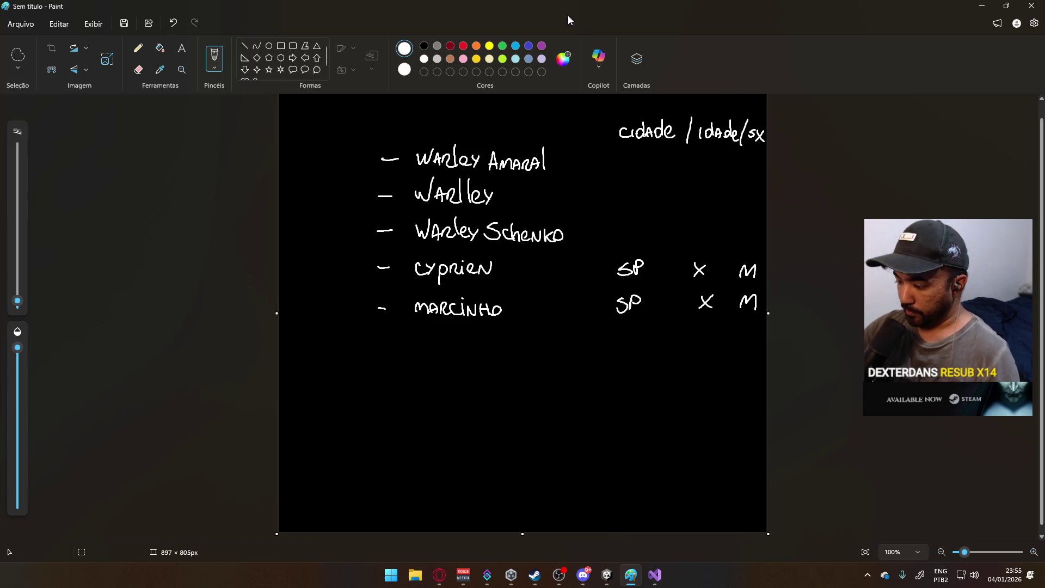
- Write 'id' at top left, box it, and number the rows 1 to 5 beneath
{"action": "mouse_move", "coordinate": [331, 130]}
{"action": "left_mouse_down"}
{"action": "mouse_move", "coordinate": [330, 142]}
{"action": "mouse_move", "coordinate": [344, 144]}
{"action": "left_mouse_up"}
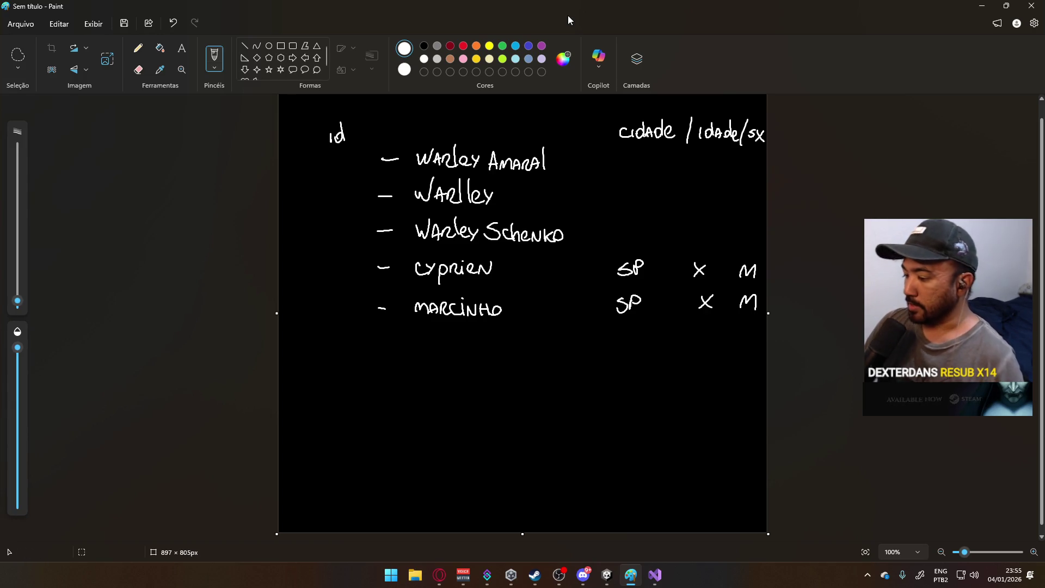
{"action": "mouse_move", "coordinate": [320, 127]}
{"action": "left_mouse_down"}
{"action": "mouse_move", "coordinate": [319, 140]}
{"action": "mouse_move", "coordinate": [358, 145]}
{"action": "left_mouse_up"}
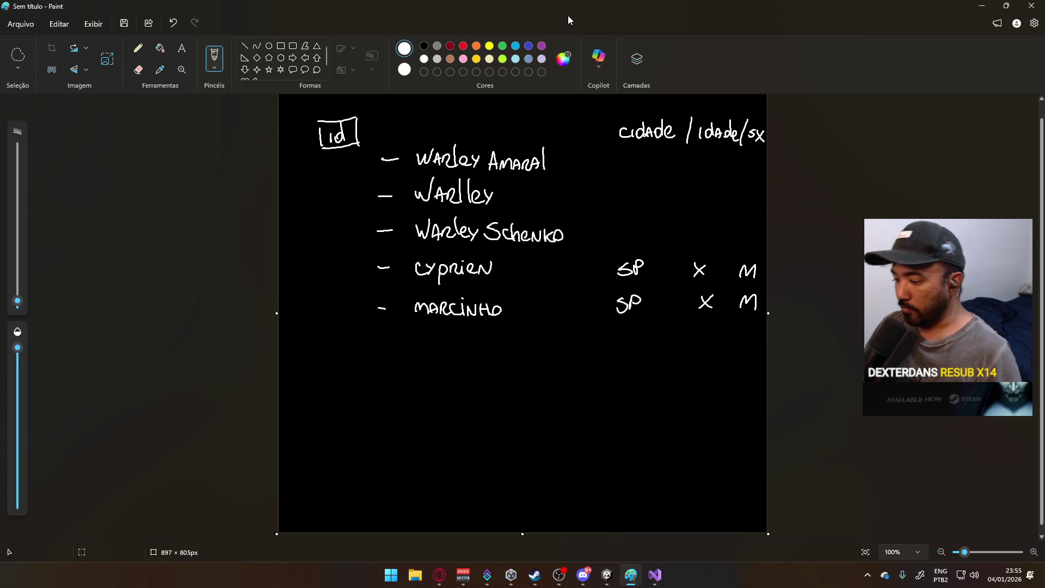
{"action": "mouse_move", "coordinate": [341, 155]}
{"action": "left_mouse_down"}
{"action": "mouse_move", "coordinate": [332, 161]}
{"action": "mouse_move", "coordinate": [348, 201]}
{"action": "mouse_move", "coordinate": [330, 236]}
{"action": "mouse_move", "coordinate": [338, 275]}
{"action": "mouse_move", "coordinate": [327, 310]}
{"action": "left_mouse_up"}
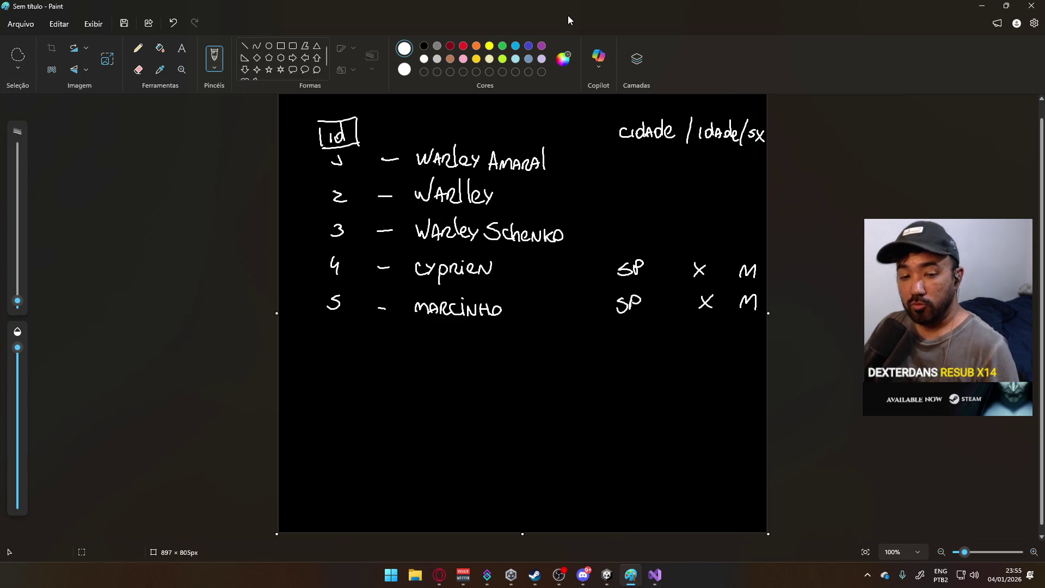
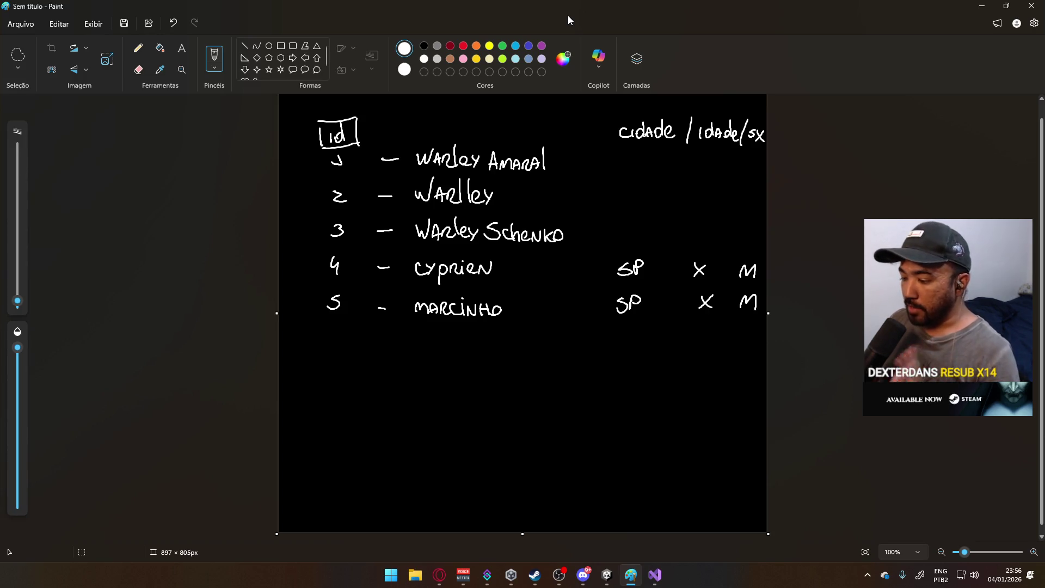
- Undo the old list's last strokes and start a new image, discarding the old drawing unsaved
{"action": "key", "text": "ctrl+z"}
{"action": "key", "text": "ctrl+z"}
{"action": "key", "text": "ctrl+z"}
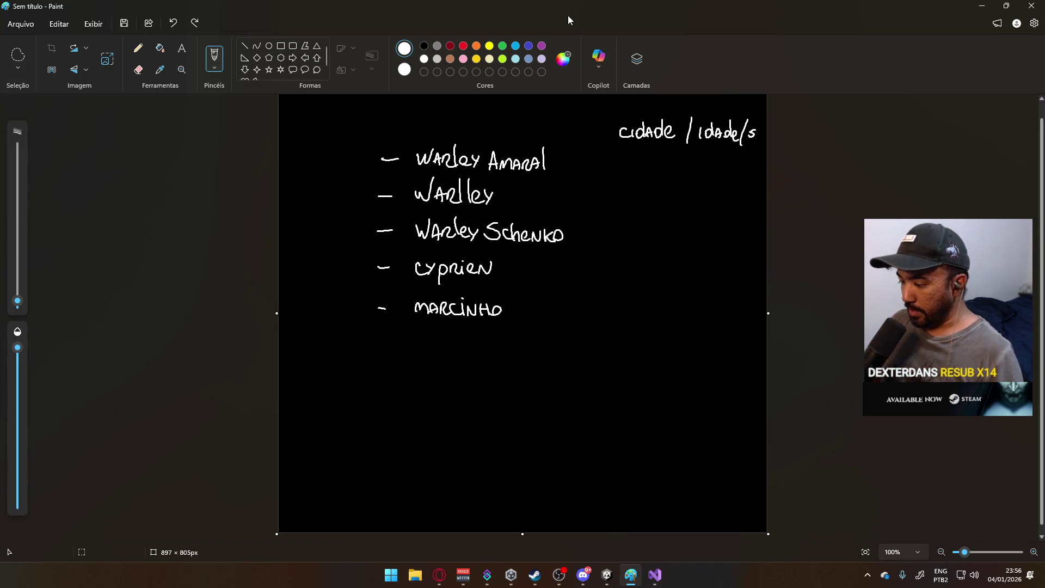
{"action": "key", "text": "ctrl+z"}
{"action": "key", "text": "ctrl+z"}
{"action": "key", "text": "ctrl+z"}
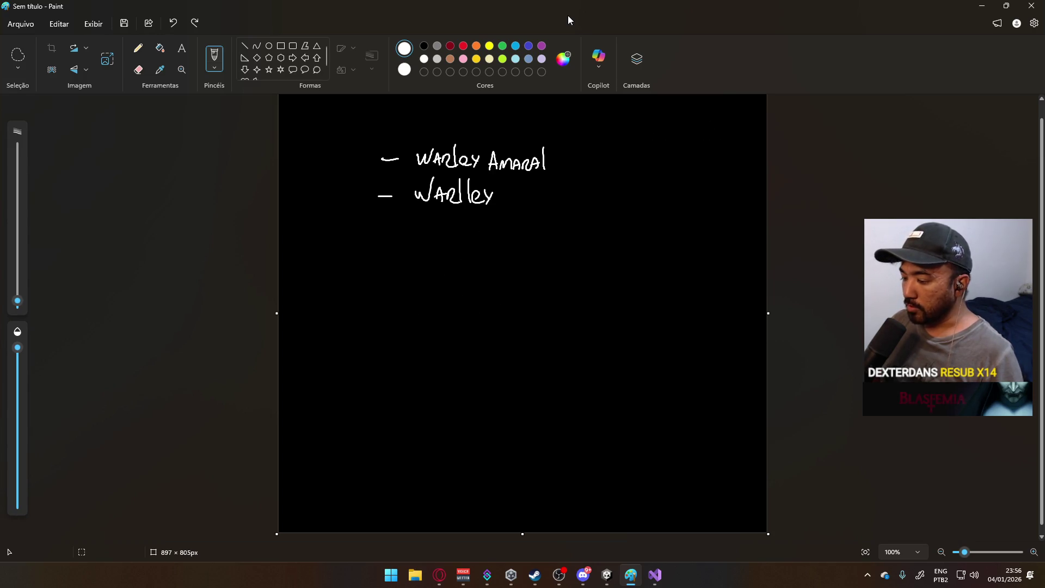
{"action": "key", "text": "ctrl+z"}
{"action": "key", "text": "ctrl+z"}
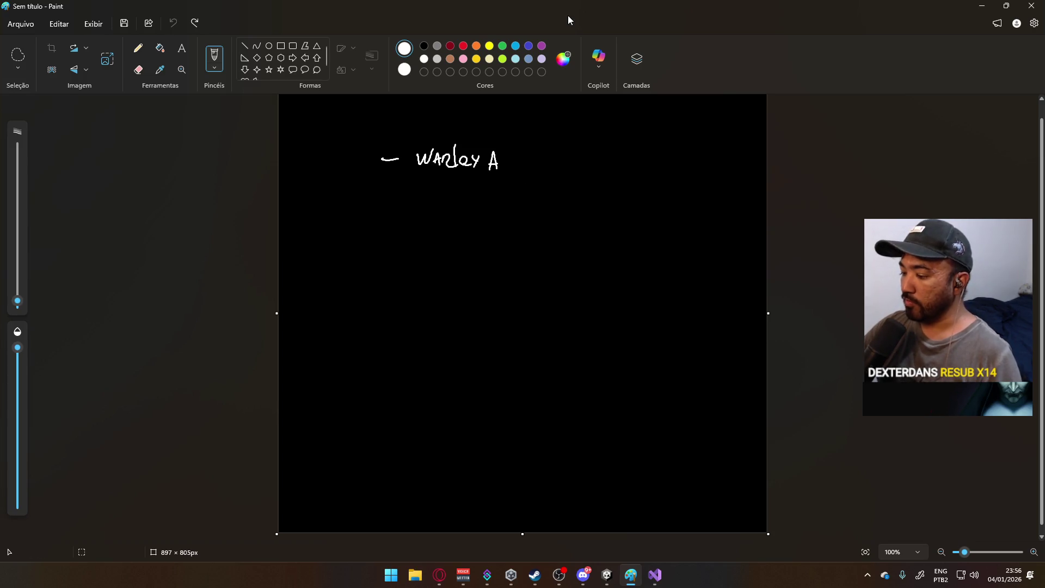
{"action": "left_click", "coordinate": [21, 24]}
{"action": "left_click", "coordinate": [77, 47]}
{"action": "left_click", "coordinate": [517, 308]}
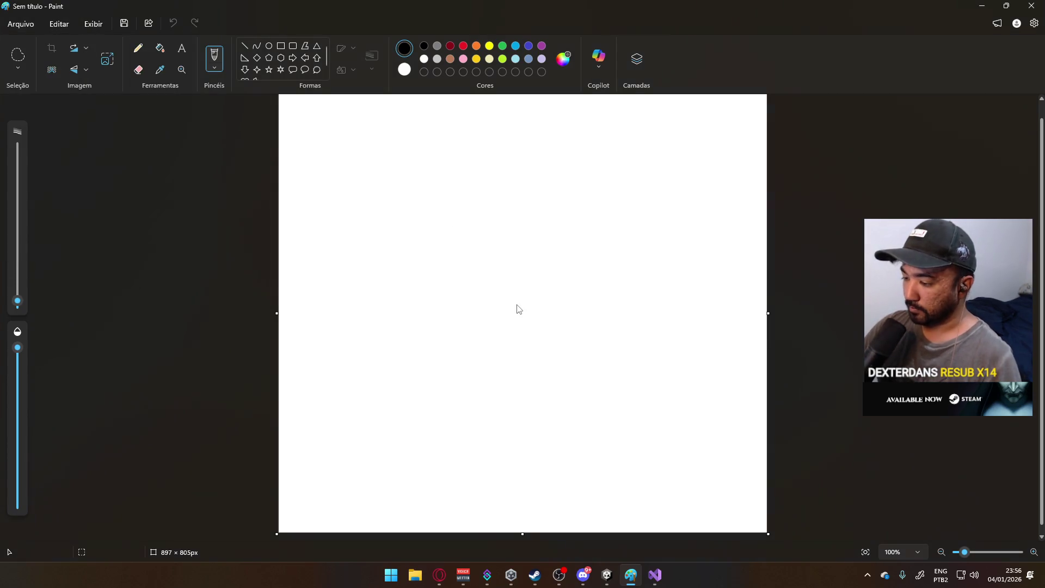
- Fill the canvas black and set the Pincéis brush to paint in white
{"action": "left_click", "coordinate": [518, 308]}
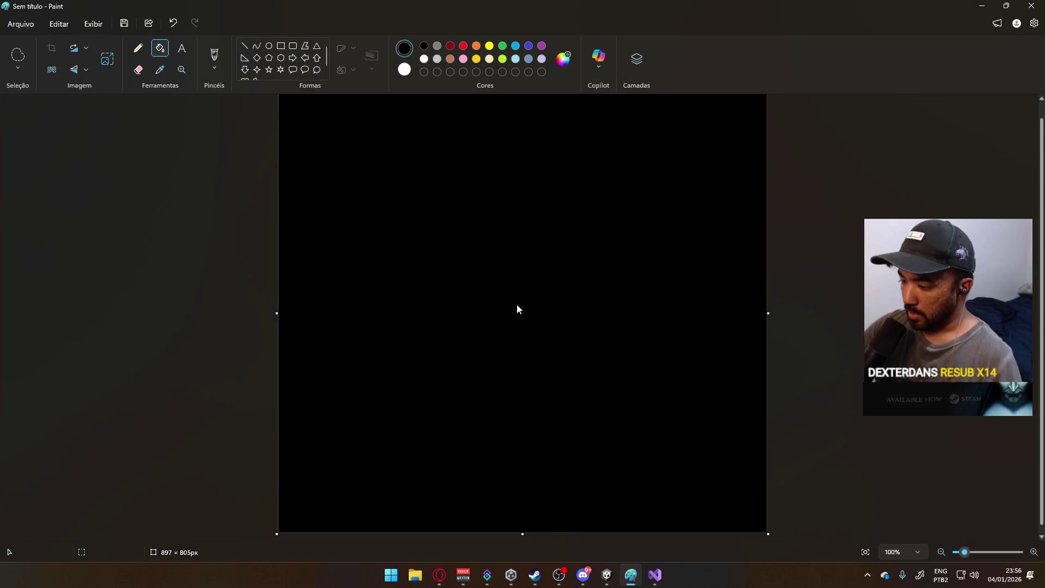
{"action": "key", "text": "b"}
{"action": "key", "text": "Tab"}
{"action": "key", "text": "Down"}
{"action": "key", "text": "Return"}
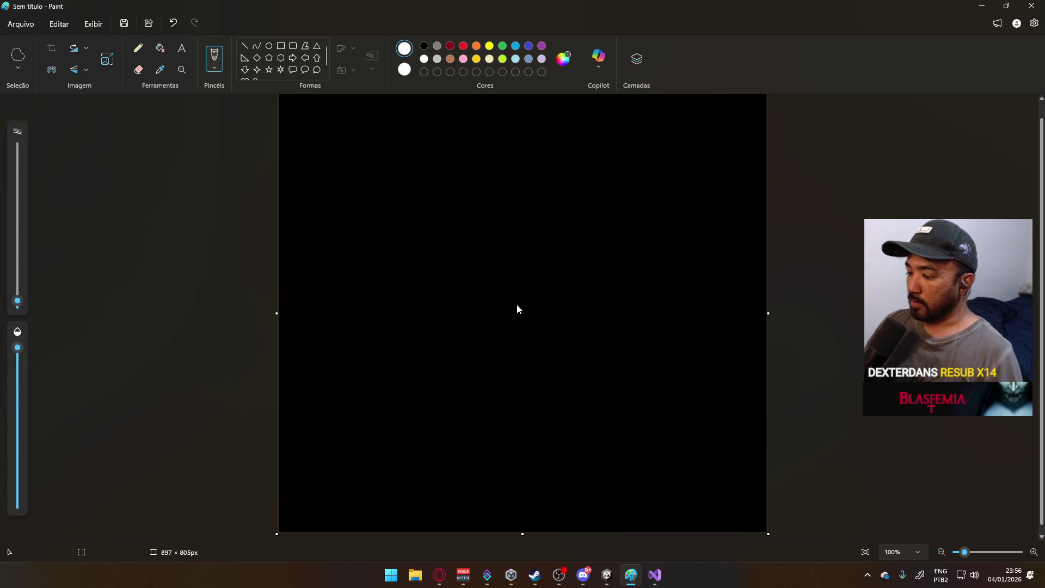
- Hand-letter white 'AK' with 'Glock' beneath it at the lower left, undoing a stray dot
{"action": "left_click_drag", "start_coordinate": [348, 419], "coordinate": [357, 414]}
{"action": "mouse_move", "coordinate": [362, 406]}
{"action": "left_mouse_down"}
{"action": "mouse_move", "coordinate": [362, 419]}
{"action": "mouse_move", "coordinate": [375, 419]}
{"action": "mouse_move", "coordinate": [349, 452]}
{"action": "mouse_move", "coordinate": [362, 459]}
{"action": "left_mouse_up"}
{"action": "left_click_drag", "start_coordinate": [370, 448], "coordinate": [370, 450]}
{"action": "left_click_drag", "start_coordinate": [382, 447], "coordinate": [398, 458]}
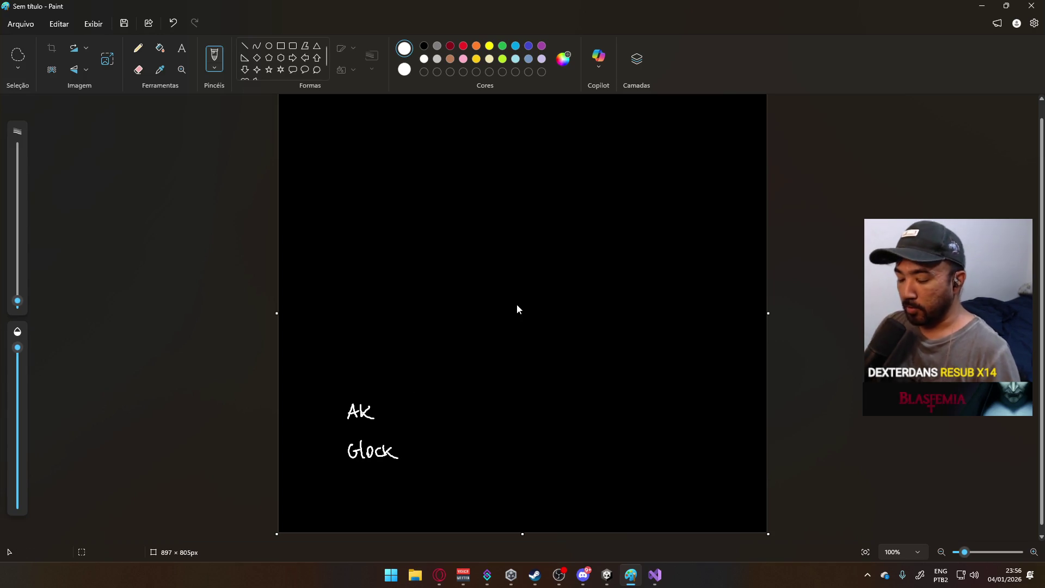
{"action": "left_click", "coordinate": [406, 416]}
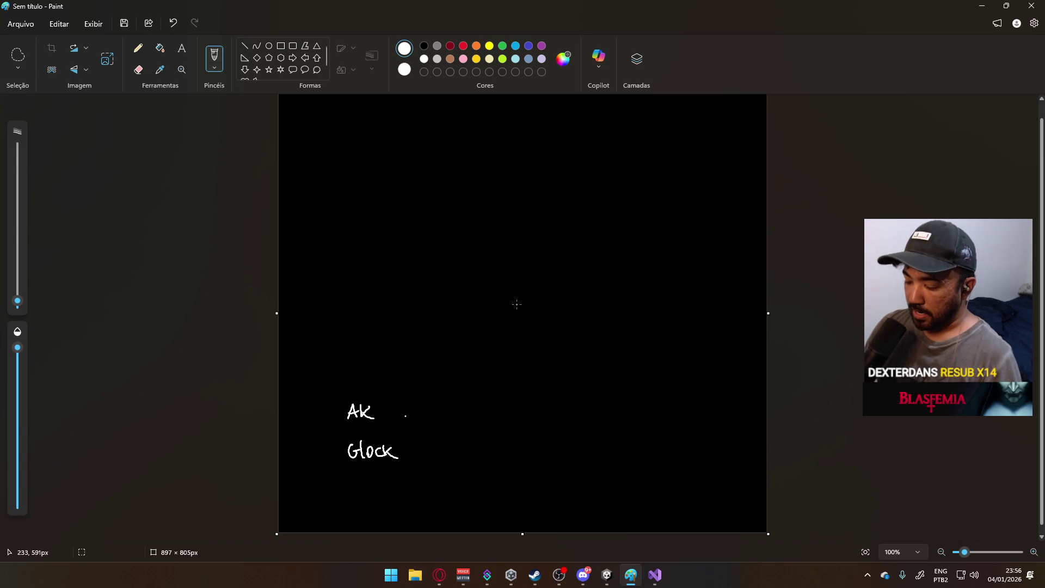
{"action": "key", "text": "ctrl+z"}
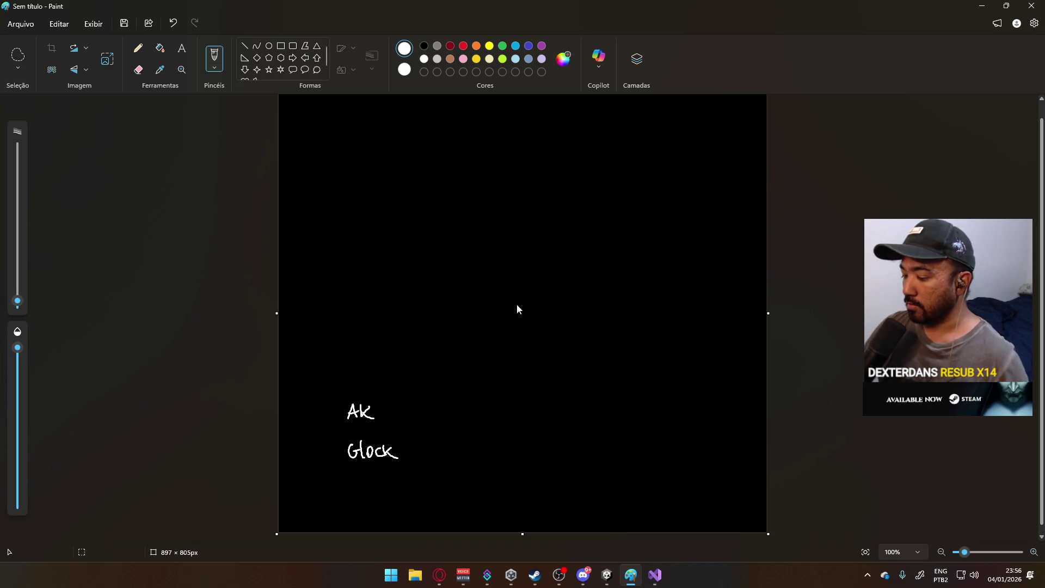
{"action": "left_click", "coordinate": [351, 149]}
- Write the player names NAKA and MARCIN at the top left
{"action": "mouse_move", "coordinate": [334, 135]}
{"action": "left_mouse_down"}
{"action": "mouse_move", "coordinate": [348, 121]}
{"action": "mouse_move", "coordinate": [372, 135]}
{"action": "left_mouse_up"}
{"action": "left_click_drag", "start_coordinate": [370, 135], "coordinate": [383, 128]}
{"action": "mouse_move", "coordinate": [332, 216]}
{"action": "left_mouse_down"}
{"action": "mouse_move", "coordinate": [333, 207]}
{"action": "mouse_move", "coordinate": [344, 216]}
{"action": "mouse_move", "coordinate": [353, 208]}
{"action": "mouse_move", "coordinate": [364, 218]}
{"action": "left_mouse_up"}
{"action": "mouse_move", "coordinate": [372, 207]}
{"action": "left_mouse_down"}
{"action": "mouse_move", "coordinate": [367, 218]}
{"action": "mouse_move", "coordinate": [385, 204]}
{"action": "left_mouse_up"}
{"action": "left_click", "coordinate": [346, 115]}
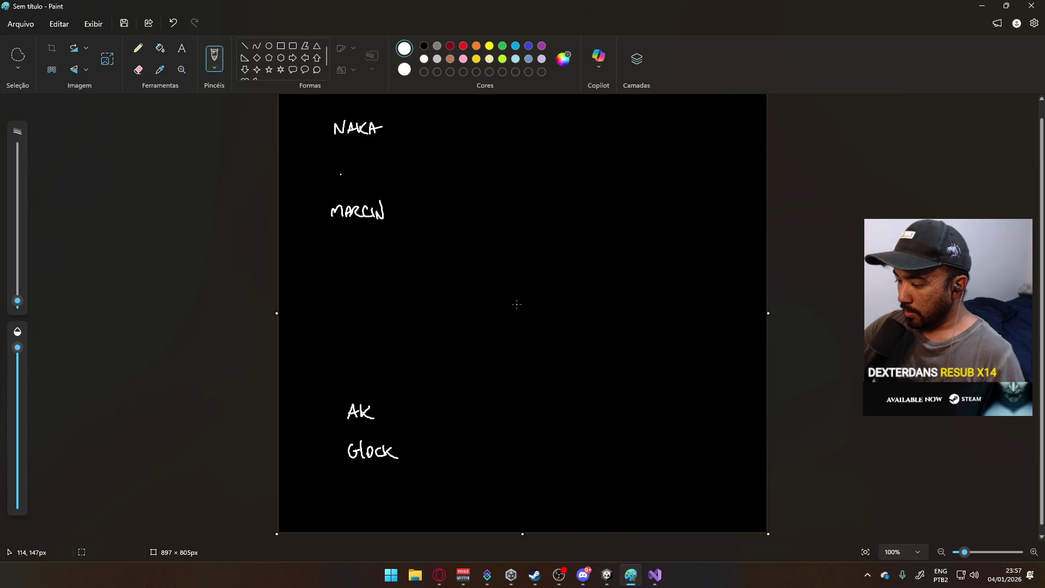
- Draw a row of two long and four short slots under NAKA and under MARCIN
{"action": "left_click_drag", "start_coordinate": [343, 177], "coordinate": [406, 173]}
{"action": "left_click_drag", "start_coordinate": [420, 166], "coordinate": [631, 178]}
{"action": "left_click", "coordinate": [631, 173]}
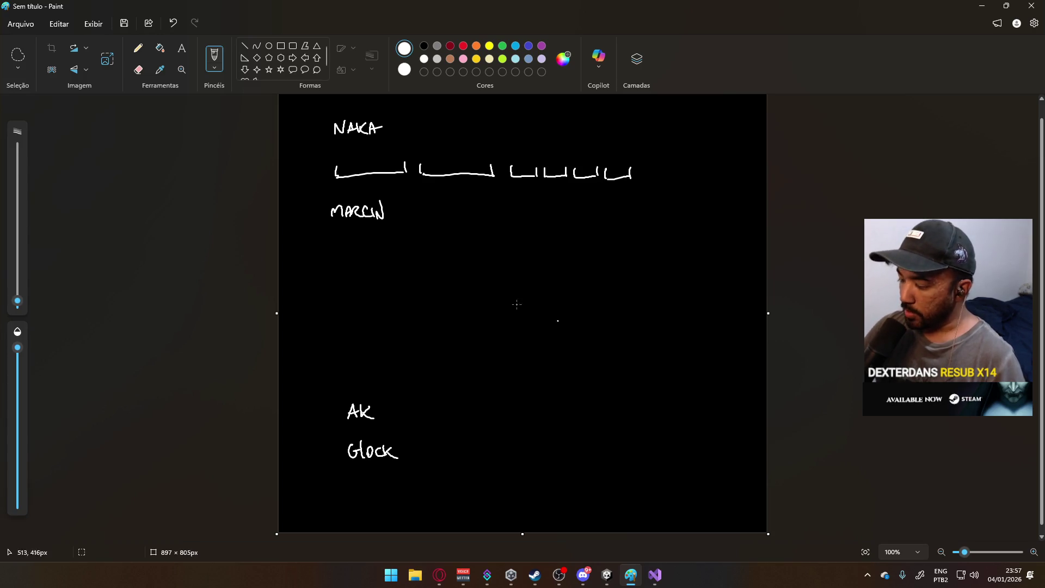
{"action": "mouse_move", "coordinate": [332, 242]}
{"action": "left_mouse_down"}
{"action": "mouse_move", "coordinate": [351, 255]}
{"action": "mouse_move", "coordinate": [502, 256]}
{"action": "left_mouse_up"}
{"action": "key", "text": "ctrl+z"}
{"action": "key", "text": "ctrl+z"}
{"action": "mouse_move", "coordinate": [420, 255]}
{"action": "left_mouse_down"}
{"action": "mouse_move", "coordinate": [511, 256]}
{"action": "mouse_move", "coordinate": [535, 246]}
{"action": "mouse_move", "coordinate": [630, 256]}
{"action": "mouse_move", "coordinate": [630, 244]}
{"action": "left_mouse_up"}
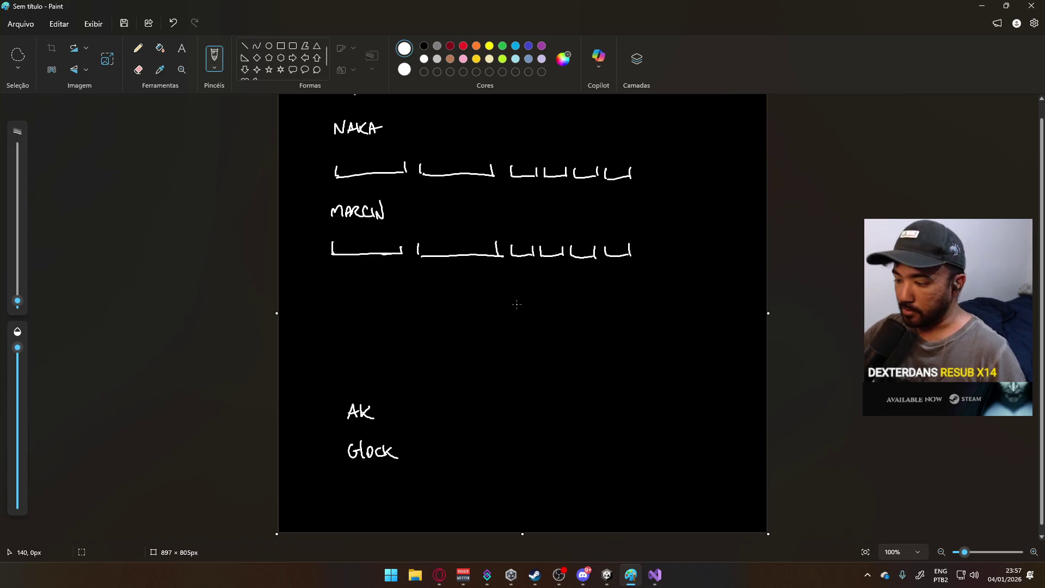
- Write boxed W1 and W2 labels left of AK and Glock, after undoing trial AK slot labels
{"action": "left_click_drag", "start_coordinate": [354, 170], "coordinate": [377, 167]}
{"action": "left_click_drag", "start_coordinate": [348, 251], "coordinate": [373, 252]}
{"action": "key", "text": "ctrl+z"}
{"action": "key", "text": "ctrl+z"}
{"action": "key", "text": "ctrl+z"}
{"action": "key", "text": "ctrl+z"}
{"action": "left_click_drag", "start_coordinate": [298, 409], "coordinate": [316, 412]}
{"action": "left_click", "coordinate": [317, 417]}
{"action": "left_click_drag", "start_coordinate": [298, 448], "coordinate": [329, 458]}
{"action": "left_click", "coordinate": [318, 436]}
{"action": "mouse_move", "coordinate": [295, 397]}
{"action": "left_mouse_down"}
{"action": "mouse_move", "coordinate": [330, 423]}
{"action": "mouse_move", "coordinate": [323, 393]}
{"action": "mouse_move", "coordinate": [329, 422]}
{"action": "mouse_move", "coordinate": [292, 460]}
{"action": "mouse_move", "coordinate": [327, 462]}
{"action": "left_mouse_up"}
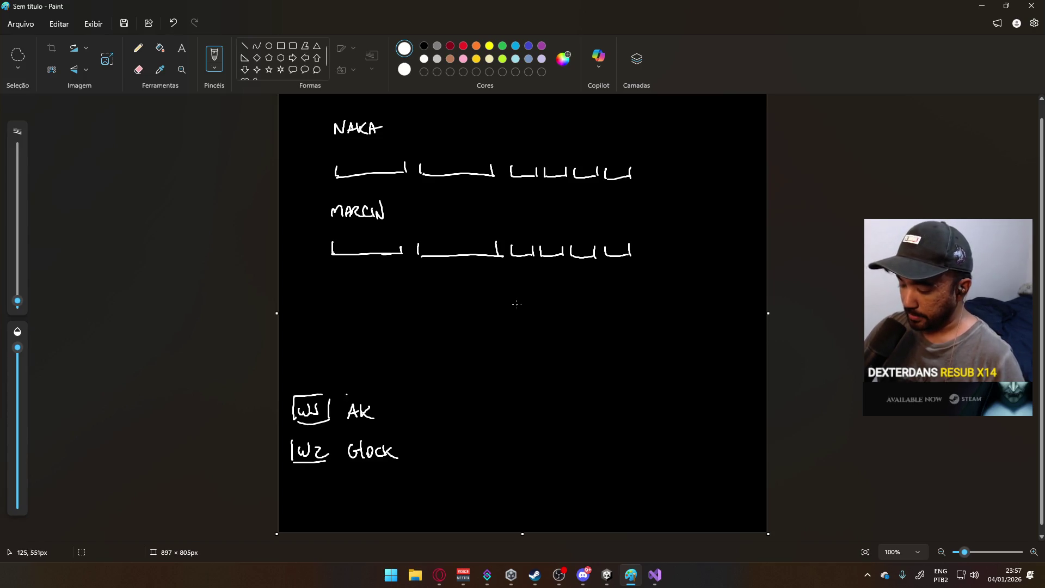
{"action": "mouse_move", "coordinate": [290, 431]}
{"action": "left_mouse_down"}
{"action": "mouse_move", "coordinate": [327, 430]}
{"action": "mouse_move", "coordinate": [328, 461]}
{"action": "left_mouse_up"}
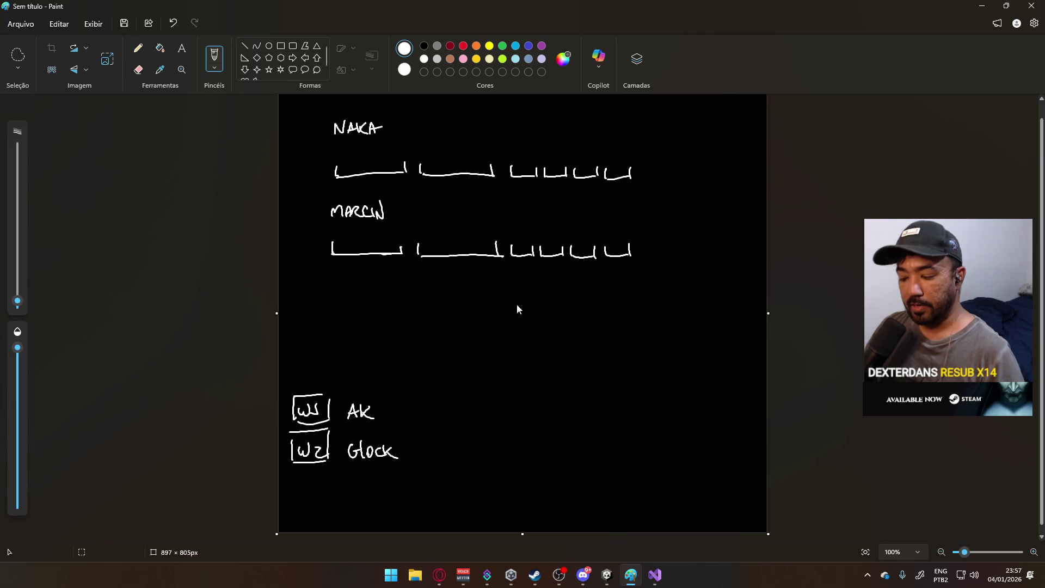
- Mark both players' first two slots W1 and W2, and write 4 in NAKA's first short slot
{"action": "left_click_drag", "start_coordinate": [350, 162], "coordinate": [366, 170]}
{"action": "left_click_drag", "start_coordinate": [436, 163], "coordinate": [466, 171]}
{"action": "left_click_drag", "start_coordinate": [346, 243], "coordinate": [361, 253]}
{"action": "left_click_drag", "start_coordinate": [439, 241], "coordinate": [468, 253]}
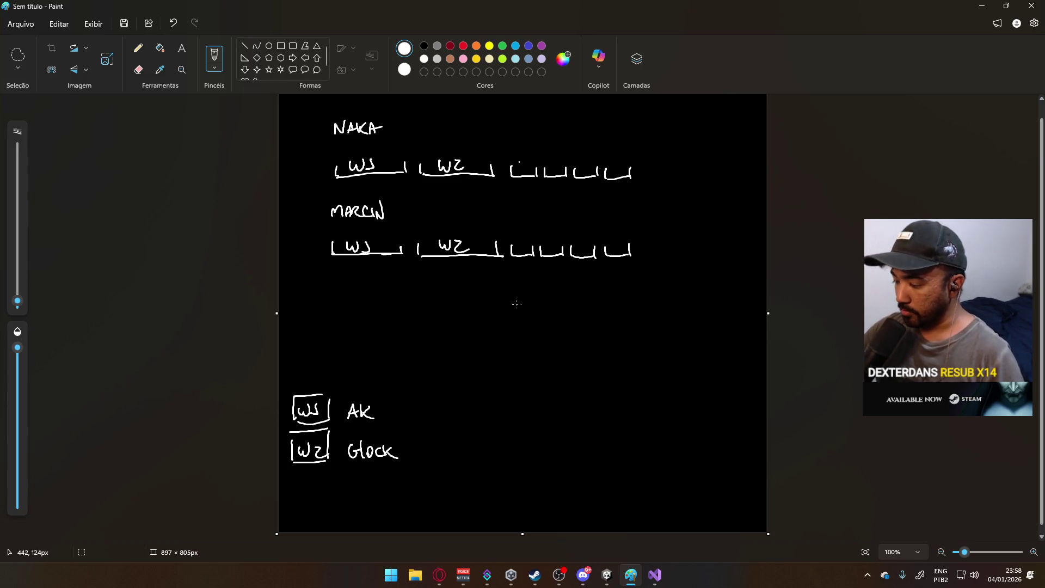
{"action": "mouse_move", "coordinate": [523, 160]}
{"action": "left_mouse_down"}
{"action": "mouse_move", "coordinate": [526, 169]}
{"action": "mouse_move", "coordinate": [619, 161]}
{"action": "left_mouse_up"}
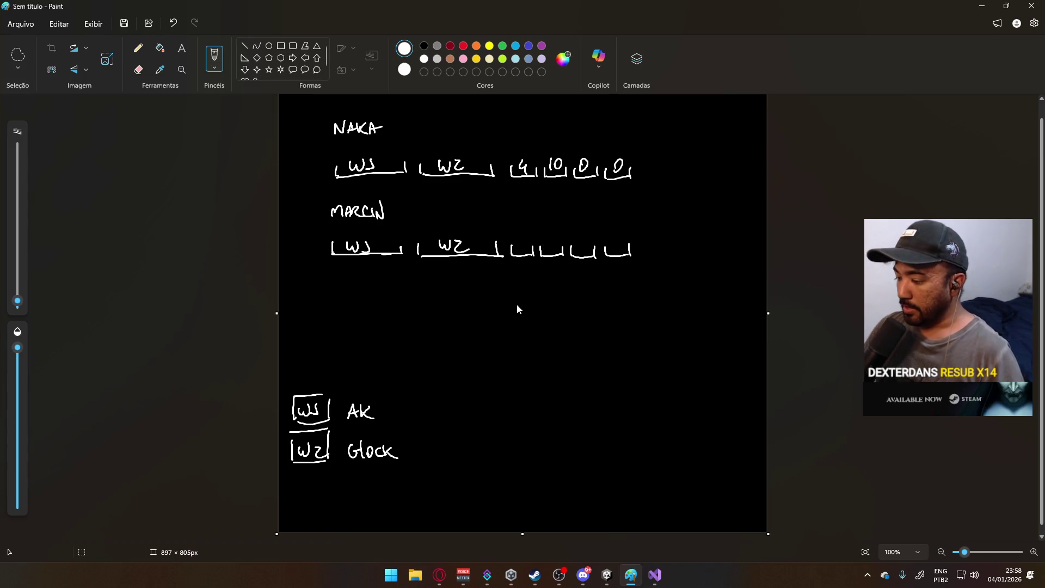
- Write 0 and 90 in MARCIN's short slots and tag 90 'Vaso chines' with a callout
{"action": "left_click_drag", "start_coordinate": [521, 237], "coordinate": [520, 238]}
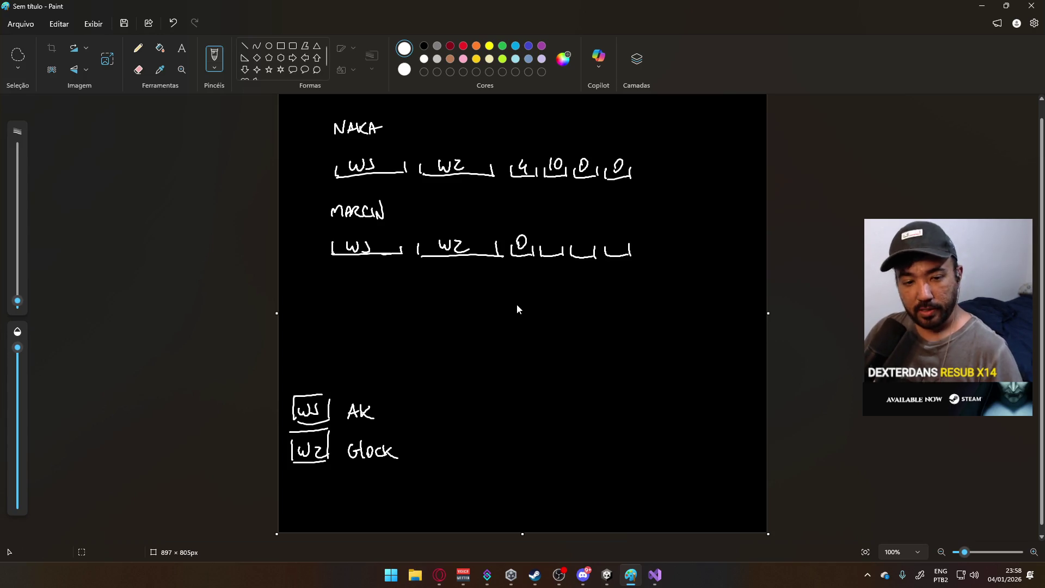
{"action": "mouse_move", "coordinate": [546, 241]}
{"action": "left_mouse_down"}
{"action": "mouse_move", "coordinate": [582, 249]}
{"action": "mouse_move", "coordinate": [617, 237]}
{"action": "left_mouse_up"}
{"action": "left_click", "coordinate": [587, 243]}
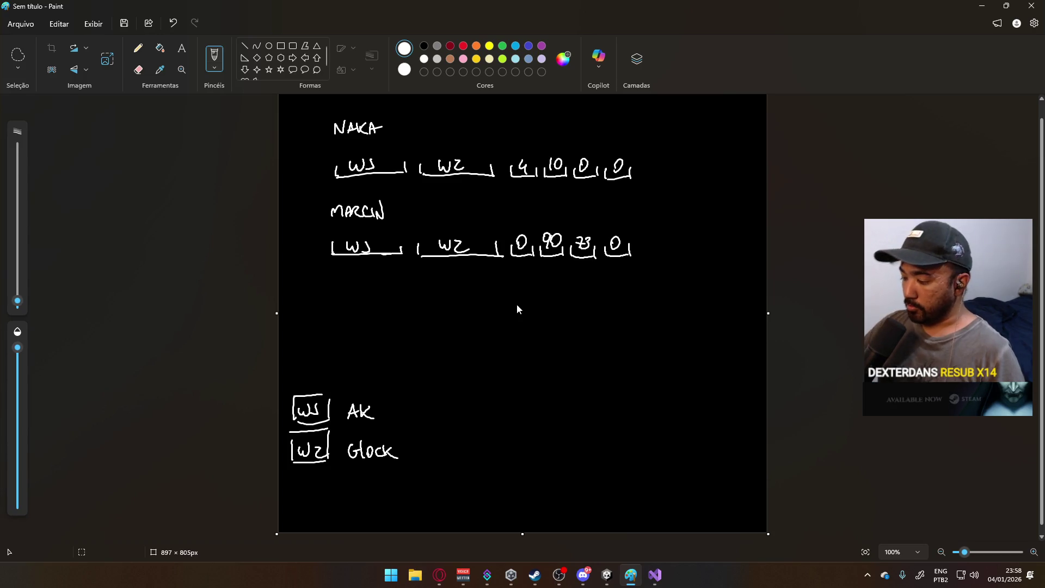
{"action": "mouse_move", "coordinate": [551, 252]}
{"action": "left_mouse_down"}
{"action": "mouse_move", "coordinate": [541, 319]}
{"action": "mouse_move", "coordinate": [594, 330]}
{"action": "left_mouse_up"}
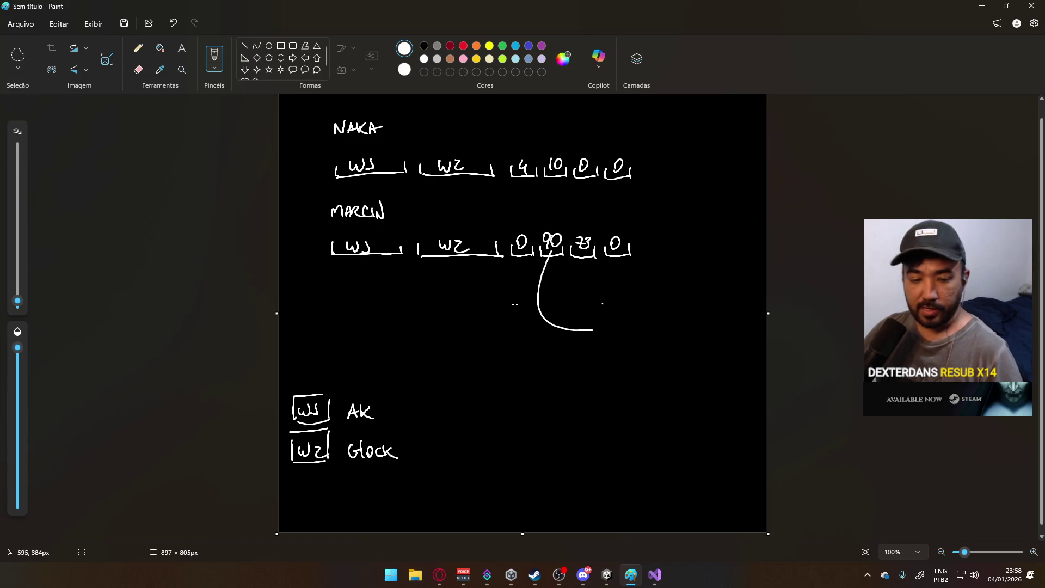
{"action": "mouse_move", "coordinate": [609, 321]}
{"action": "left_mouse_down"}
{"action": "mouse_move", "coordinate": [667, 333]}
{"action": "mouse_move", "coordinate": [693, 323]}
{"action": "mouse_move", "coordinate": [705, 335]}
{"action": "left_mouse_up"}
{"action": "left_click", "coordinate": [687, 332]}
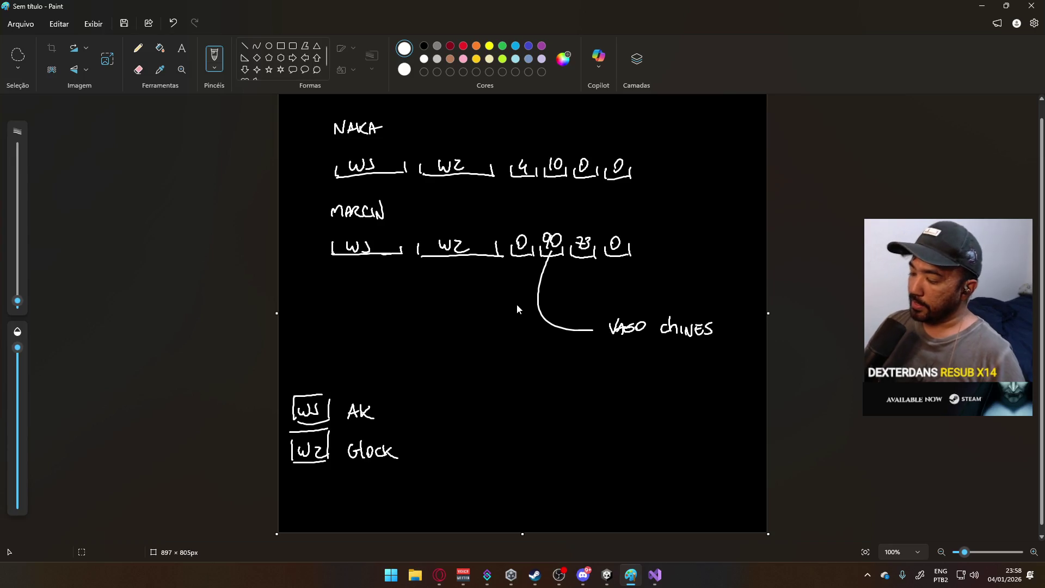
- Tag MARCIN's 23 slot 'Granada termita' with a callout and draw a box in the lower middle
{"action": "mouse_move", "coordinate": [581, 255]}
{"action": "left_mouse_down"}
{"action": "mouse_move", "coordinate": [615, 276]}
{"action": "mouse_move", "coordinate": [667, 271]}
{"action": "mouse_move", "coordinate": [674, 281]}
{"action": "mouse_move", "coordinate": [745, 283]}
{"action": "mouse_move", "coordinate": [754, 274]}
{"action": "mouse_move", "coordinate": [750, 283]}
{"action": "left_mouse_up"}
{"action": "left_click", "coordinate": [678, 277]}
{"action": "left_click_drag", "start_coordinate": [754, 284], "coordinate": [761, 280]}
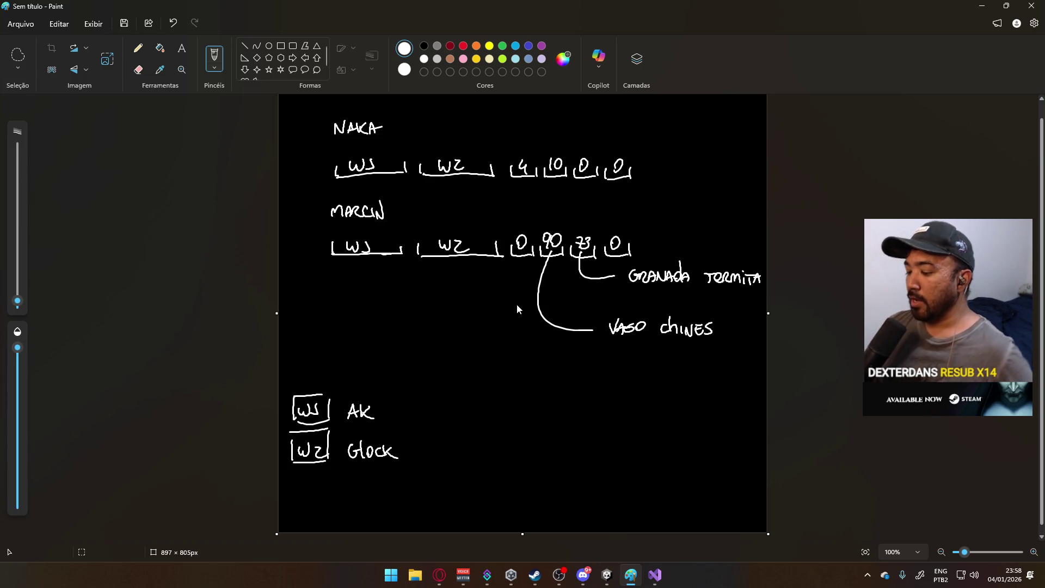
{"action": "mouse_move", "coordinate": [478, 403]}
{"action": "left_mouse_down"}
{"action": "mouse_move", "coordinate": [478, 478]}
{"action": "mouse_move", "coordinate": [539, 467]}
{"action": "mouse_move", "coordinate": [560, 399]}
{"action": "mouse_move", "coordinate": [556, 464]}
{"action": "mouse_move", "coordinate": [496, 467]}
{"action": "left_mouse_up"}
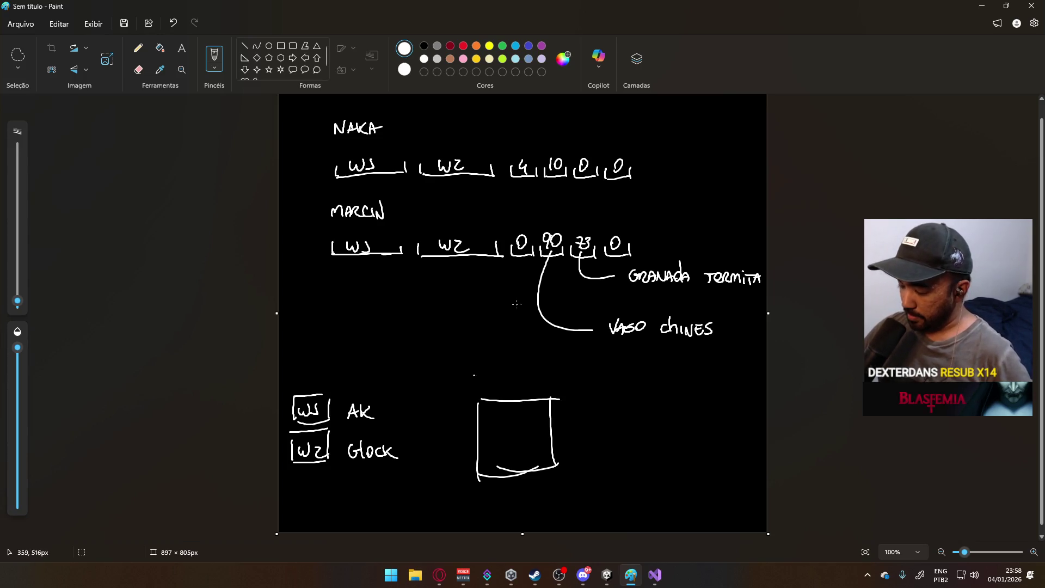
- Label the lower box W, then draw a second box to its right labelled I
{"action": "left_click_drag", "start_coordinate": [477, 382], "coordinate": [486, 381]}
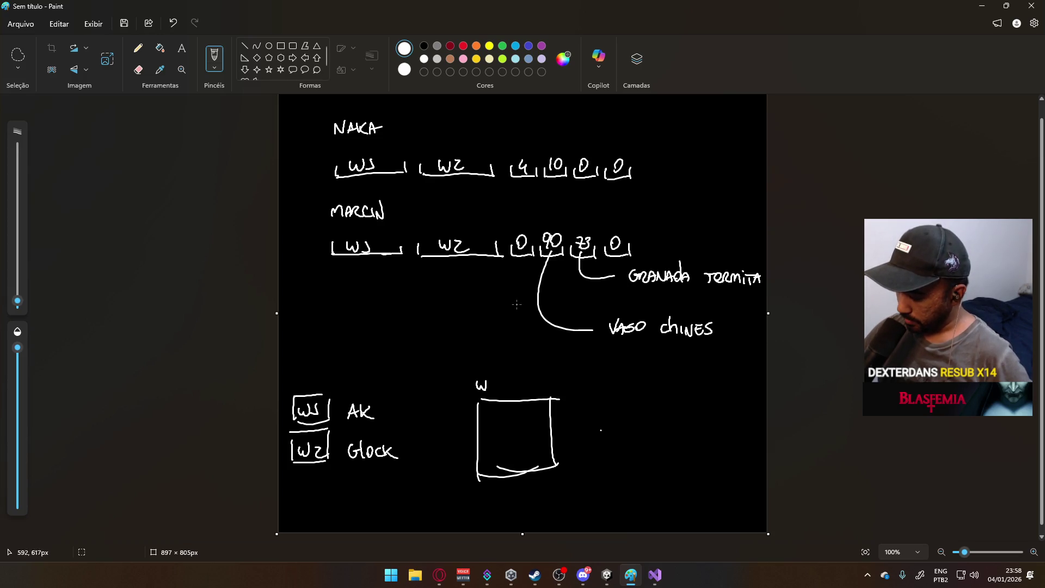
{"action": "mouse_move", "coordinate": [605, 403]}
{"action": "left_mouse_down"}
{"action": "mouse_move", "coordinate": [607, 482]}
{"action": "mouse_move", "coordinate": [683, 481]}
{"action": "mouse_move", "coordinate": [681, 401]}
{"action": "mouse_move", "coordinate": [693, 485]}
{"action": "left_mouse_up"}
{"action": "left_click_drag", "start_coordinate": [593, 382], "coordinate": [606, 382]}
{"action": "left_click_drag", "start_coordinate": [599, 382], "coordinate": [600, 392]}
{"action": "left_click_drag", "start_coordinate": [593, 392], "coordinate": [607, 392]}
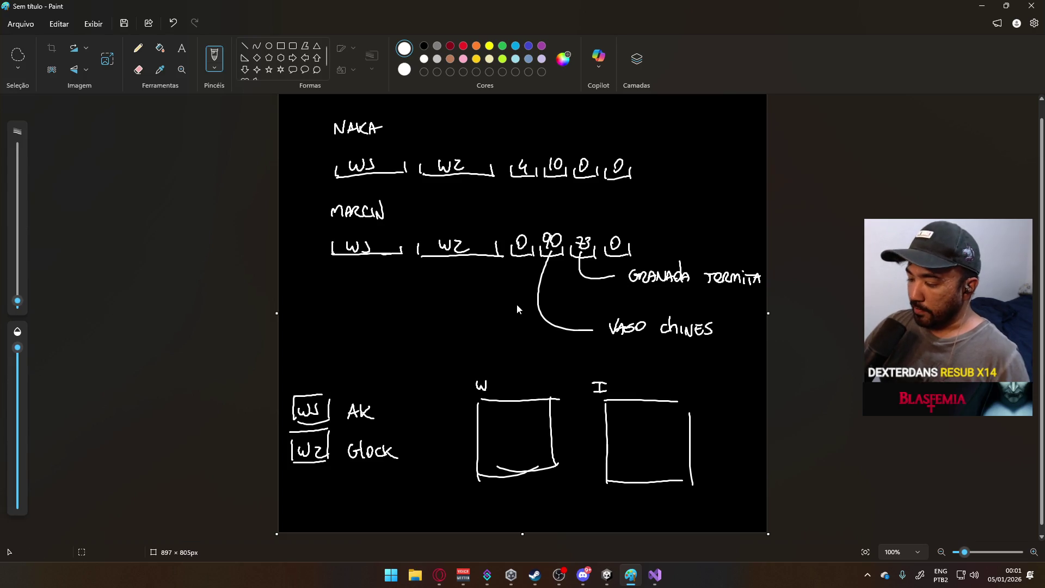
- Place a bullet dot at the left, write 'Weapon' above it and '1 → 3' beneath
{"action": "left_click", "coordinate": [323, 316]}
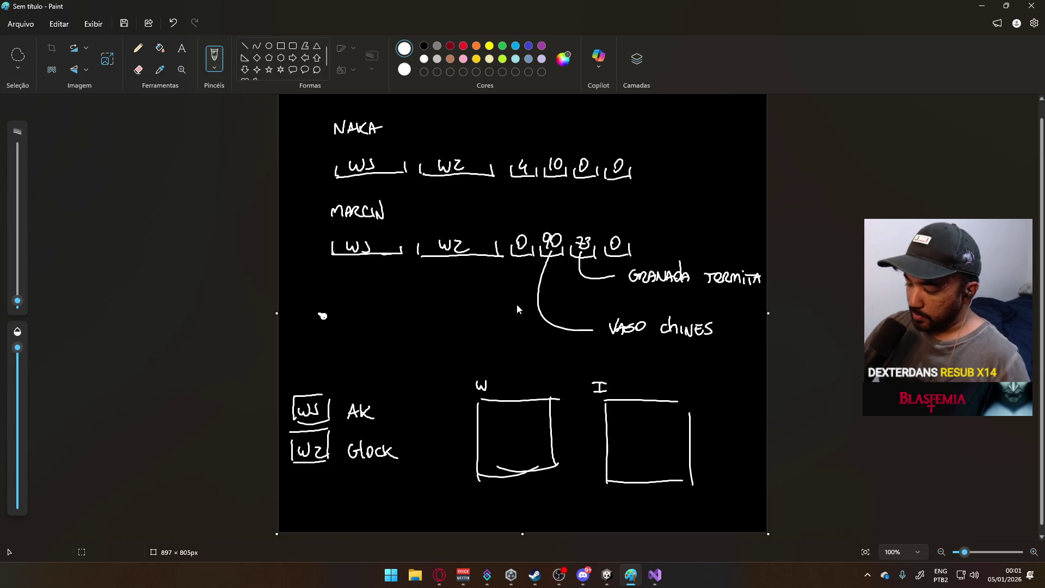
{"action": "mouse_move", "coordinate": [304, 292]}
{"action": "left_mouse_down"}
{"action": "mouse_move", "coordinate": [334, 307]}
{"action": "mouse_move", "coordinate": [356, 288]}
{"action": "left_mouse_up"}
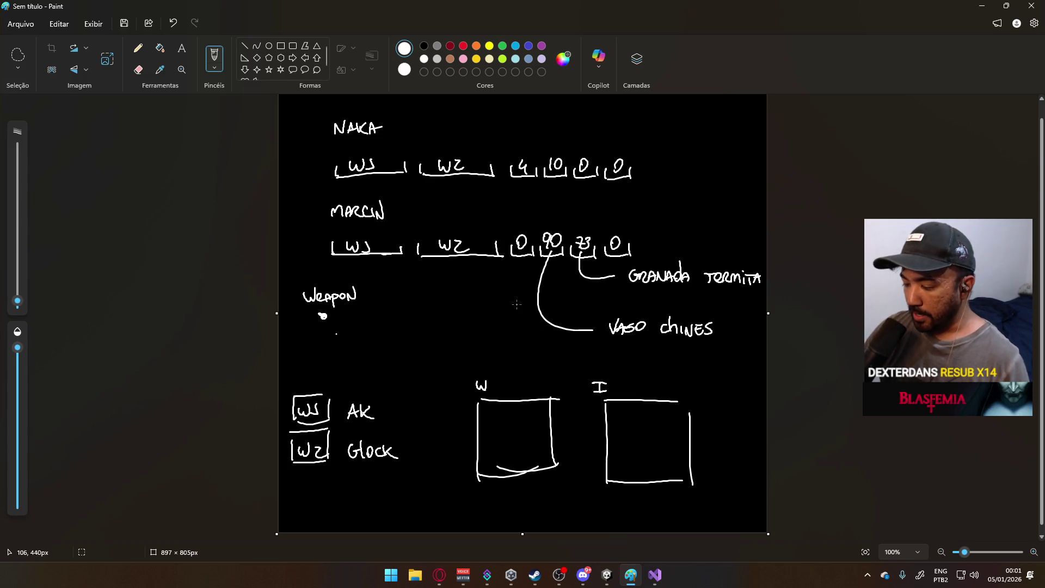
{"action": "left_click_drag", "start_coordinate": [331, 335], "coordinate": [368, 341]}
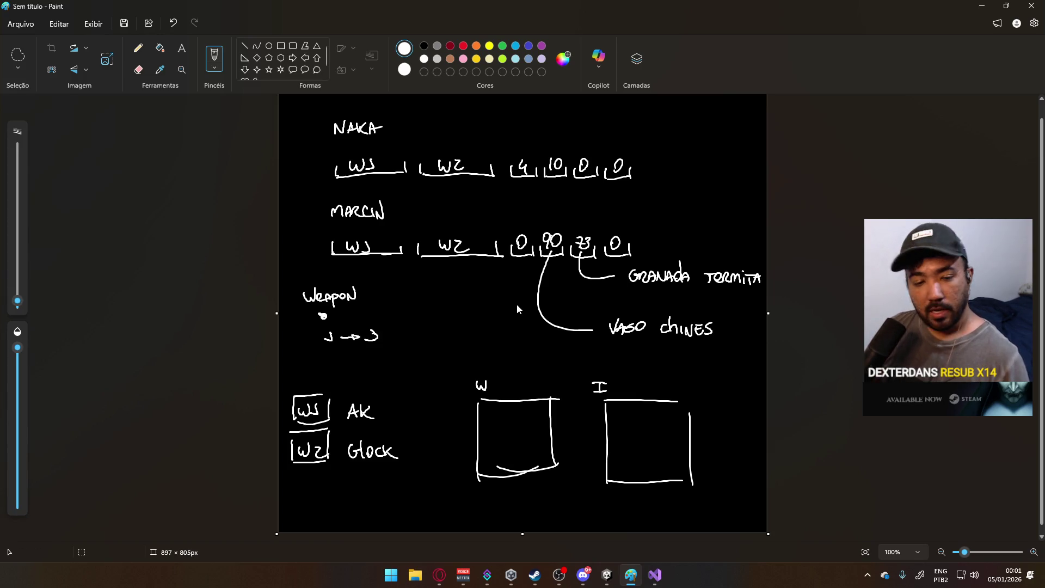